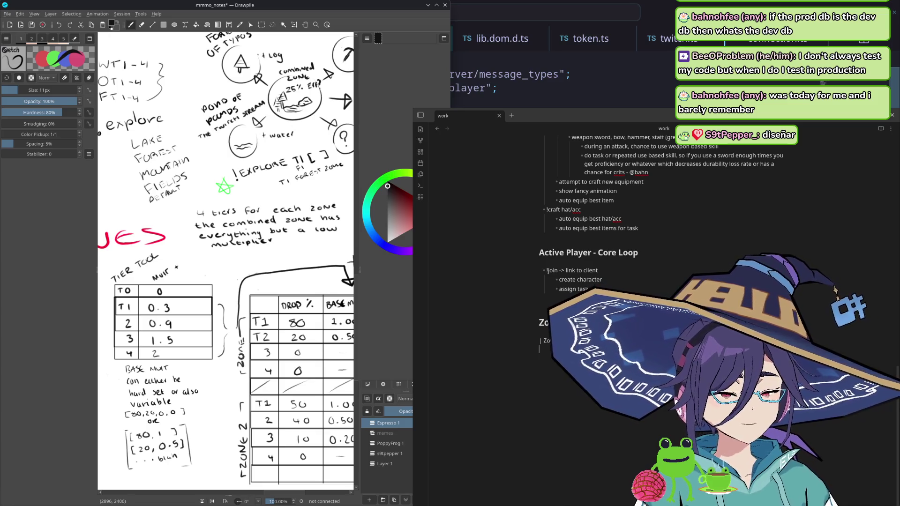
Step: Start a Zones section below the core loop list with a Lake zone table and empty brace block
{"action": "key", "text": "Return"}
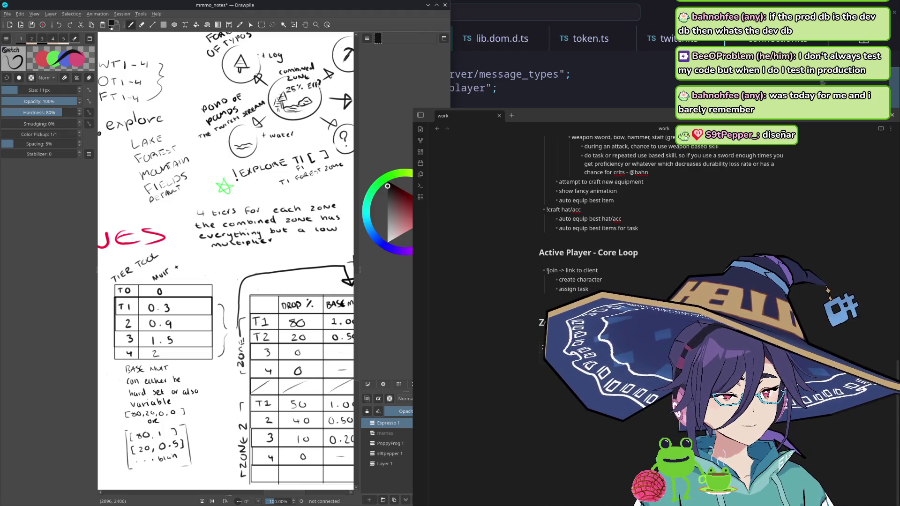
{"action": "type", "text": "Zo"}
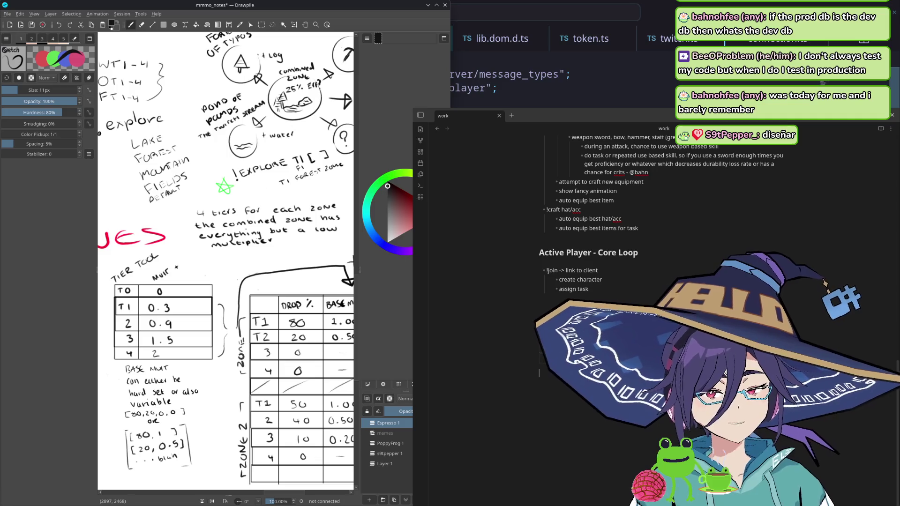
{"action": "type", "text": "Zone"}
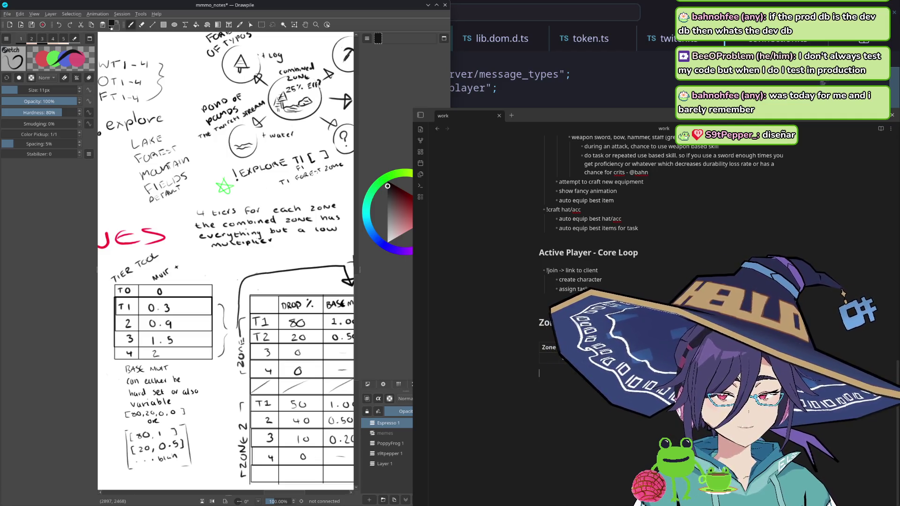
{"action": "type", "text": "-"}
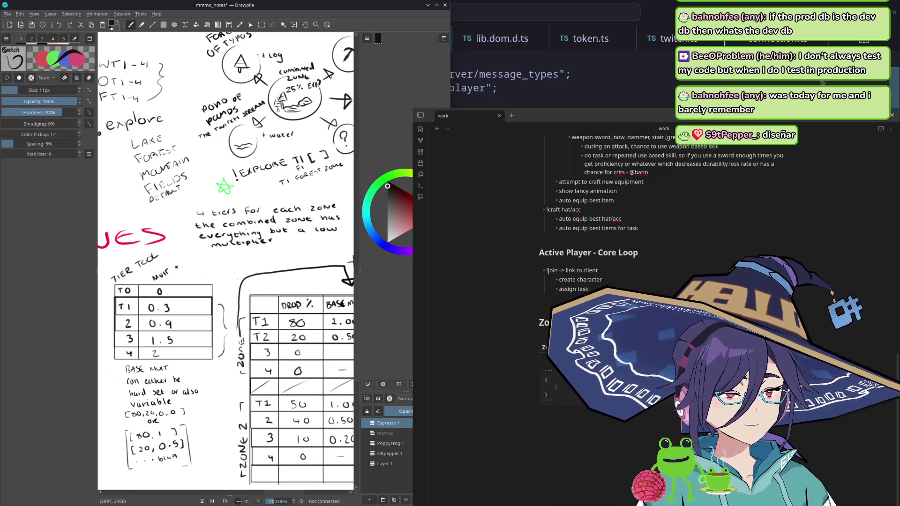
{"action": "key", "text": "ctrl+equal"}
{"action": "key", "text": "ctrl+equal"}
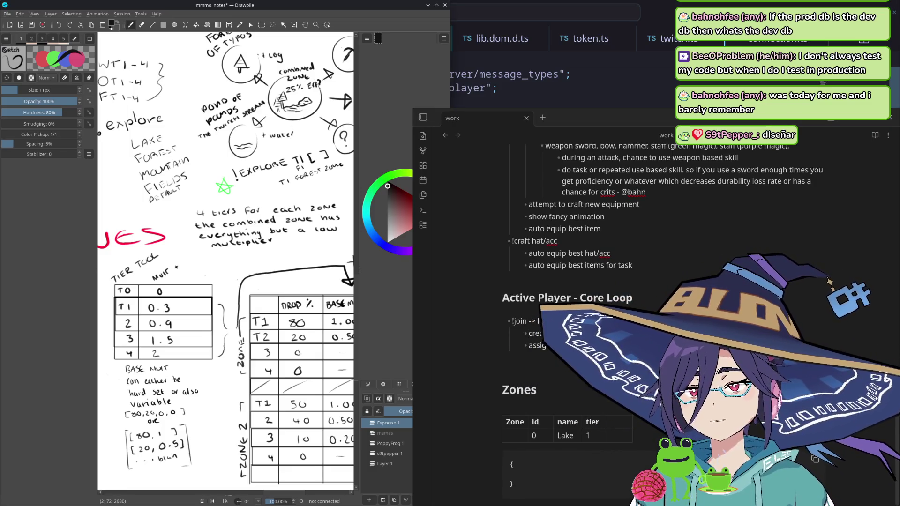
Step: Move the notes window over the drawing and begin an indented line inside the Zones braces
{"action": "mouse_move", "coordinate": [725, 117]}
{"action": "left_mouse_down"}
{"action": "mouse_move", "coordinate": [426, 52]}
{"action": "mouse_move", "coordinate": [551, 46]}
{"action": "left_mouse_up"}
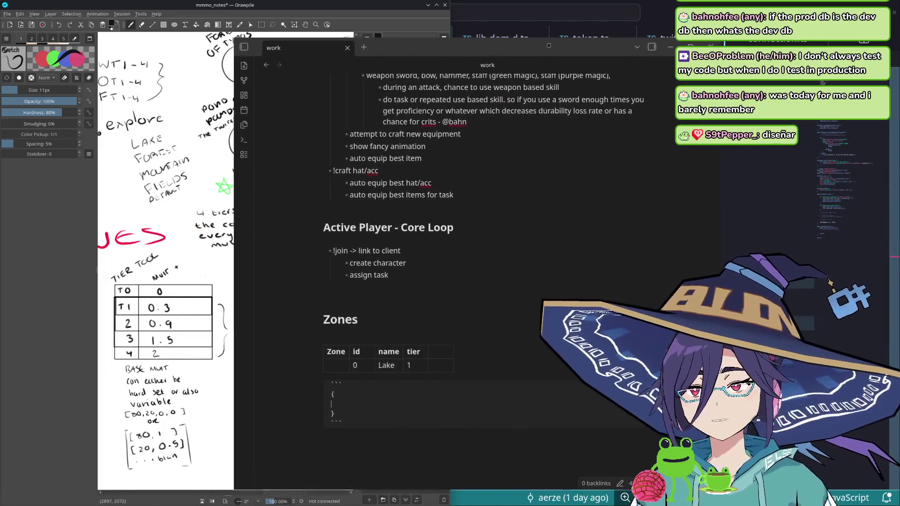
{"action": "scroll", "coordinate": [168, 282], "scroll_direction": "up", "scroll_amount": 2}
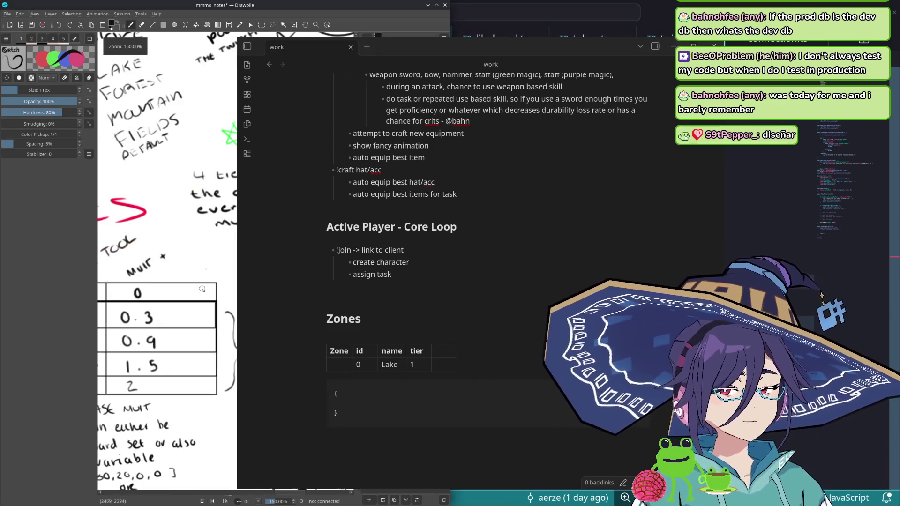
{"action": "scroll", "coordinate": [167, 281], "scroll_direction": "down", "scroll_amount": 5}
{"action": "scroll", "coordinate": [167, 282], "scroll_direction": "down", "scroll_amount": 5}
{"action": "scroll", "coordinate": [167, 316], "scroll_direction": "down", "scroll_amount": 2}
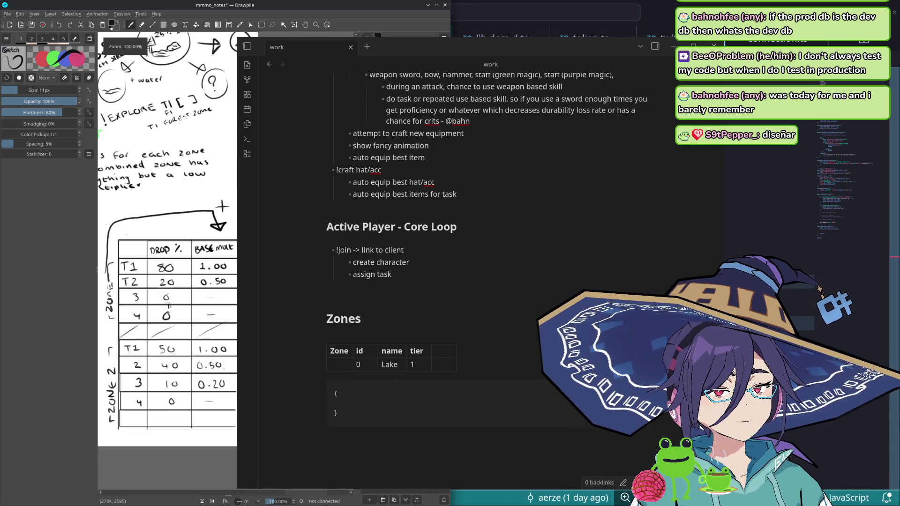
{"action": "left_click", "coordinate": [384, 405]}
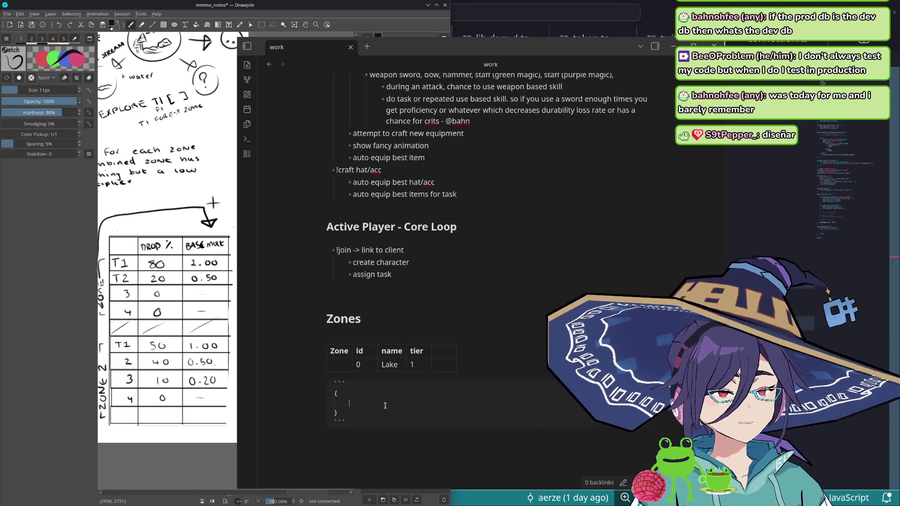
{"action": "key", "text": "Tab"}
{"action": "type", "text": "\"i"}
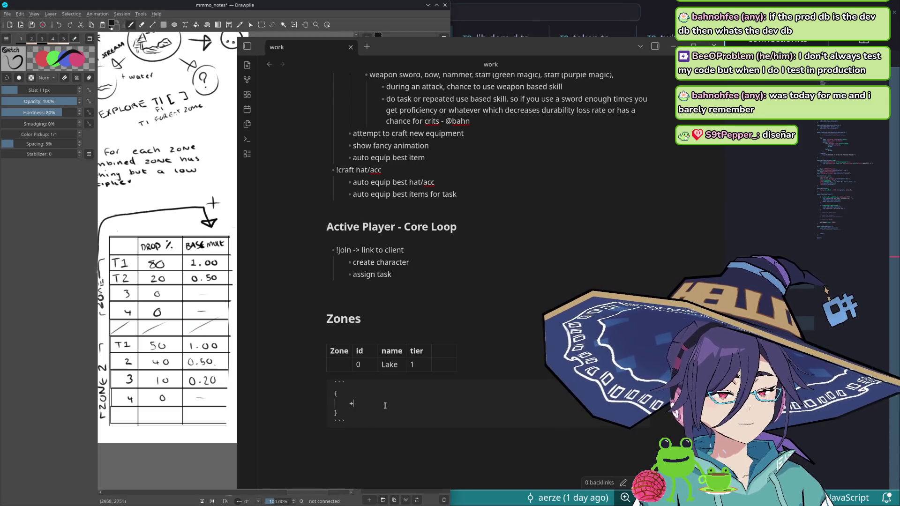
{"action": "type", "text": "\""}
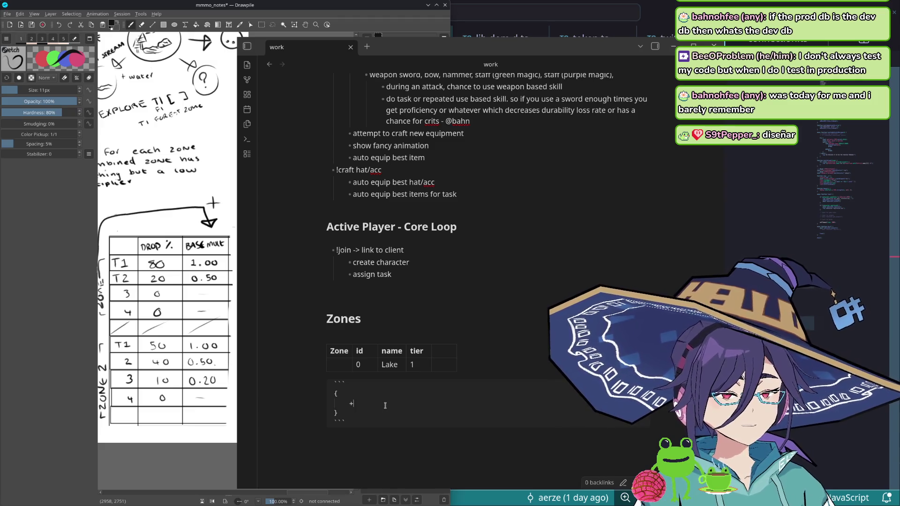
Step: Write the _id, name and displayName string fields inside the Zones code block
{"action": "key", "text": "BackSpace"}
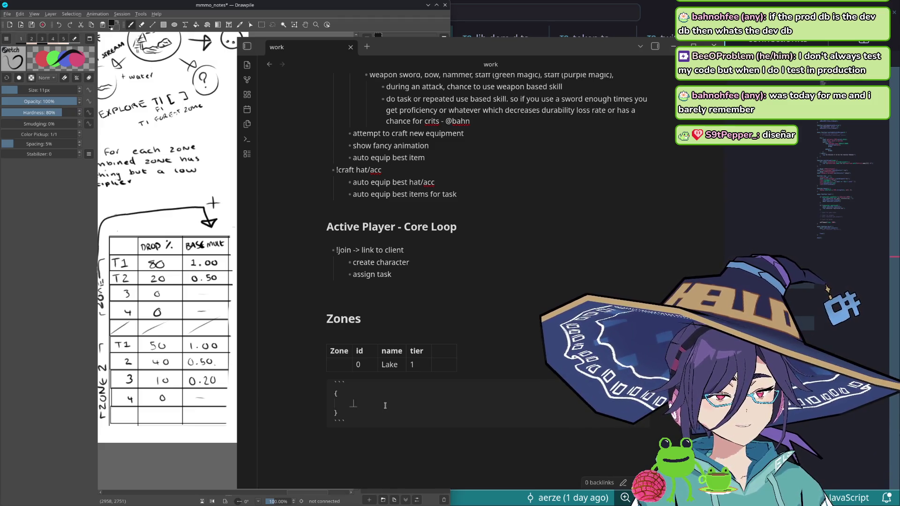
{"action": "type", "text": "id: string,     "}
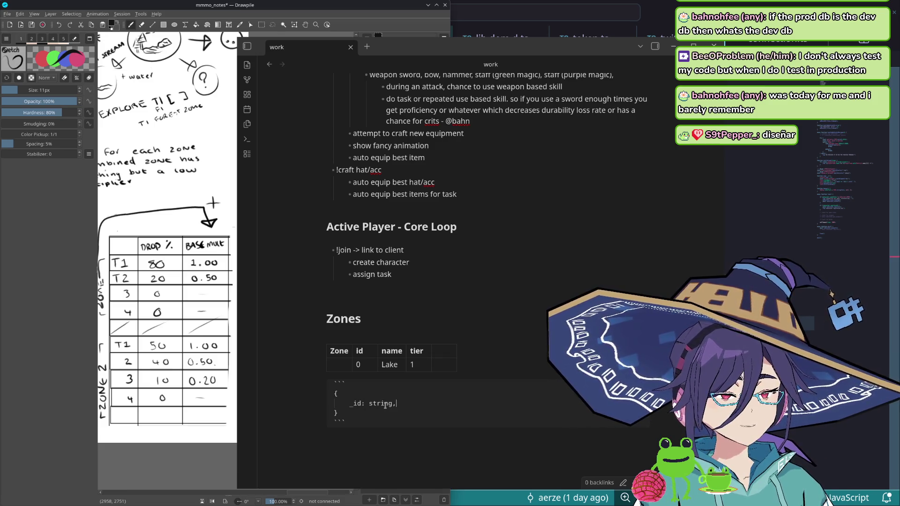
{"action": "type", "text": "name:"}
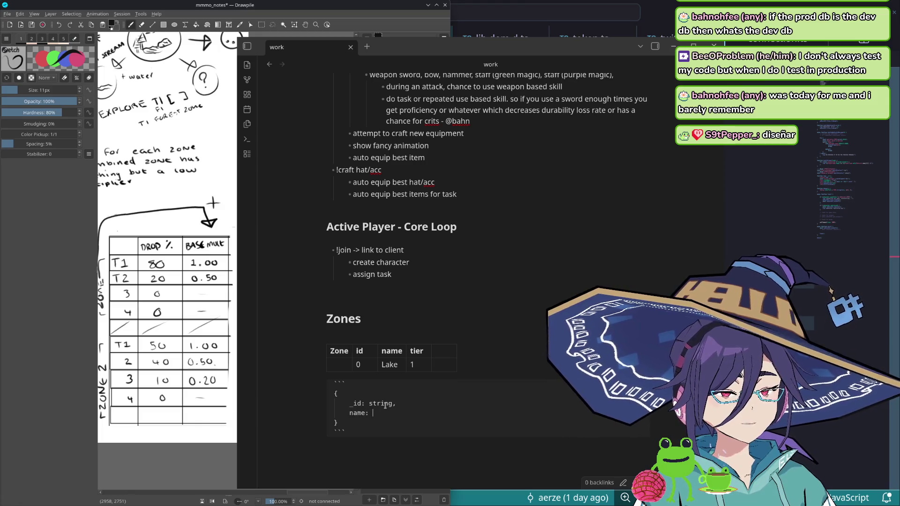
{"action": "type", "text": " strin"}
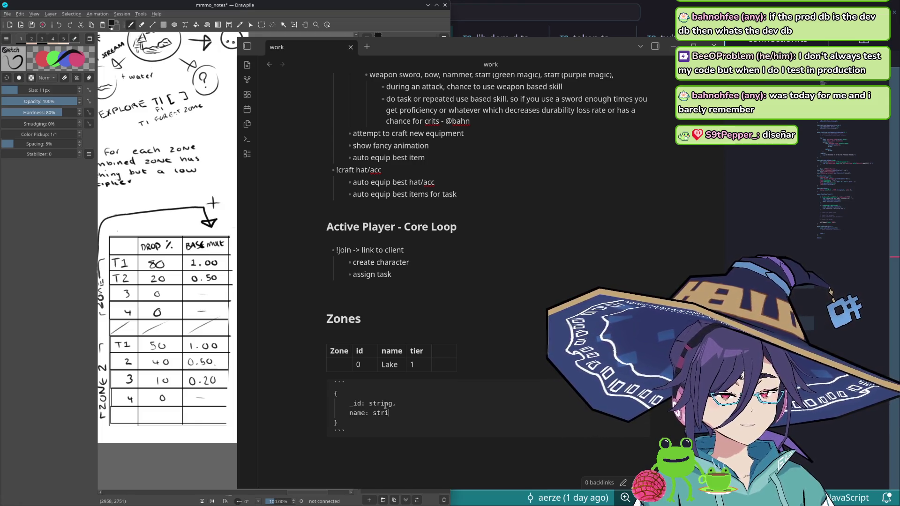
{"action": "type", "text": "g,"}
{"action": "key", "text": "Return"}
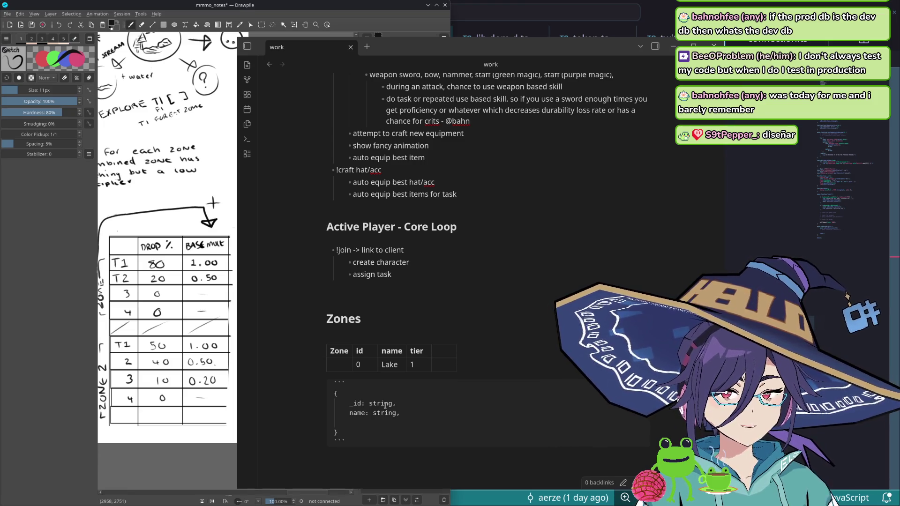
{"action": "type", "text": "display"}
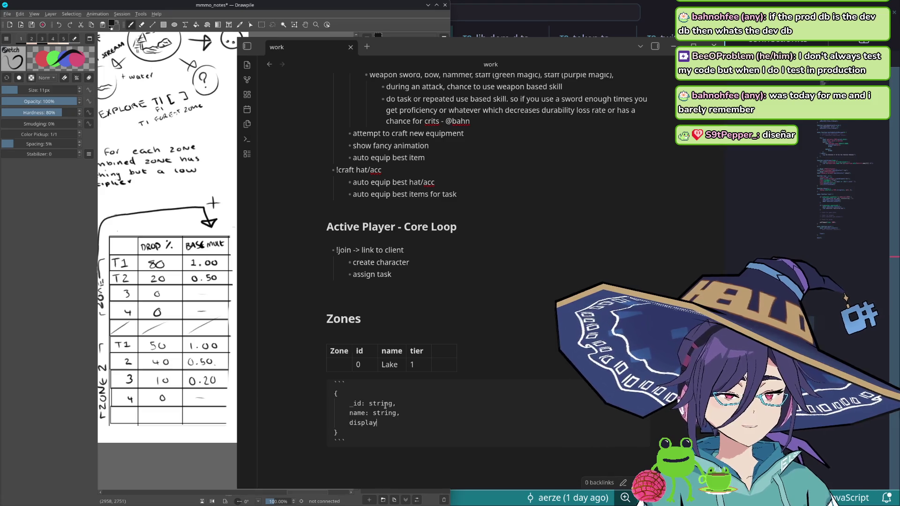
{"action": "type", "text": "Name:"}
{"action": "key", "text": "BackSpace"}
{"action": "key", "text": "BackSpace"}
{"action": "key", "text": "BackSpace"}
{"action": "type", "text": "Name: string,"}
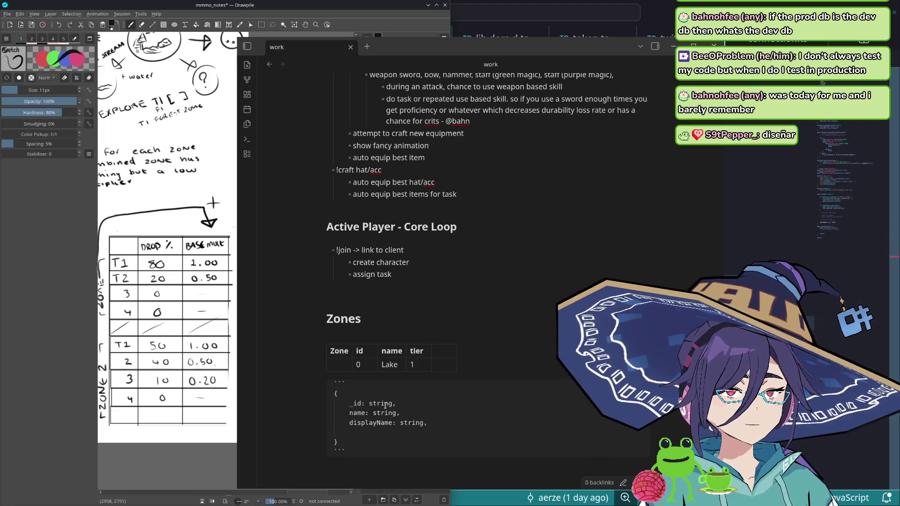
Step: Rename the name and displayName fields to key and name
{"action": "key", "text": "Up"}
{"action": "key", "text": "Up"}
{"action": "key", "text": "ctrl+shift+Right"}
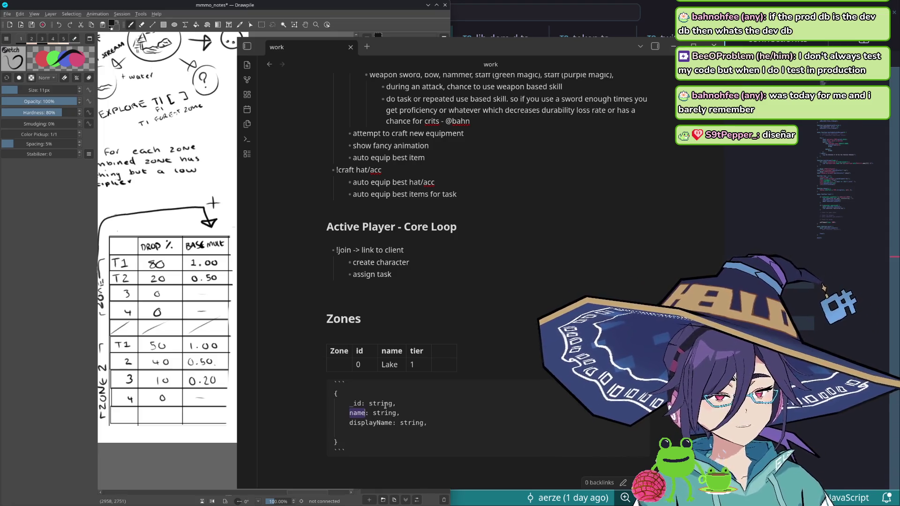
{"action": "type", "text": "key"}
{"action": "key", "text": "Down"}
{"action": "key", "text": "Home"}
{"action": "key", "text": "ctrl+shift+Right"}
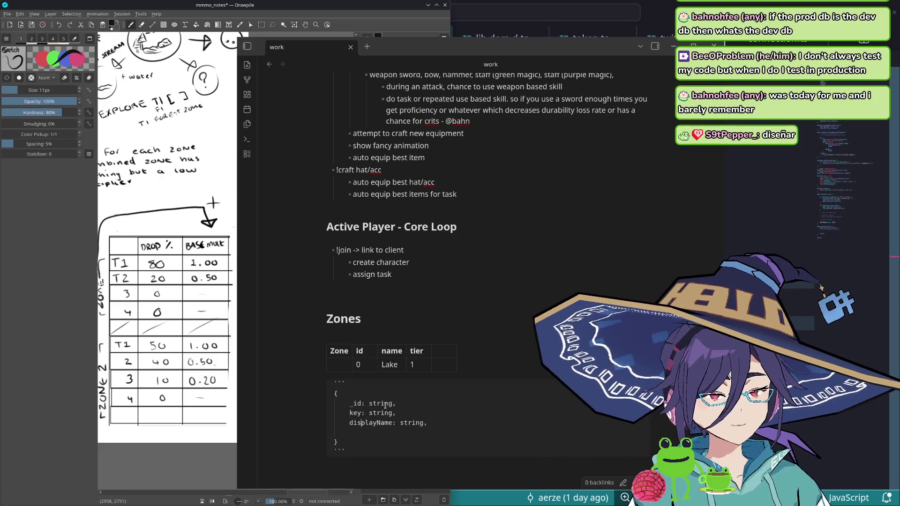
{"action": "type", "text": "name"}
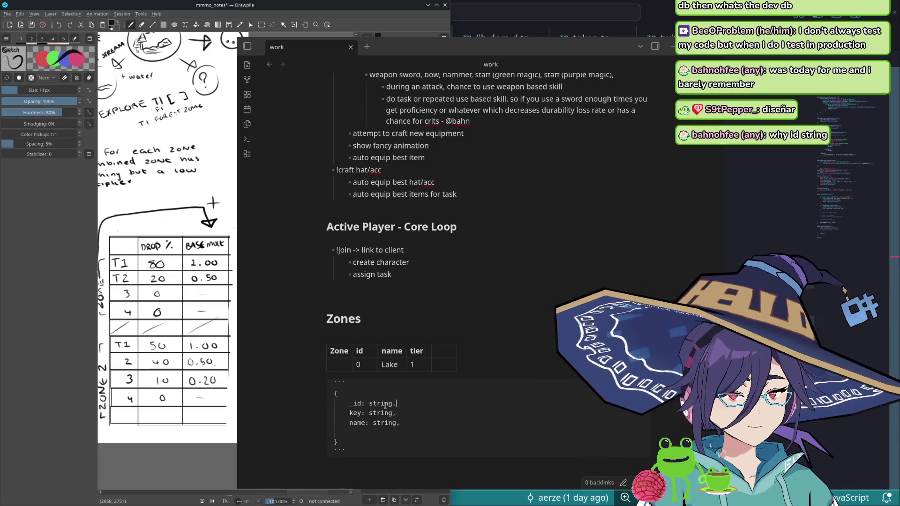
{"action": "scroll", "coordinate": [420, 403], "scroll_direction": "down", "scroll_amount": 1}
{"action": "scroll", "coordinate": [420, 403], "scroll_direction": "down", "scroll_amount": 2}
{"action": "type", "text": "t"}
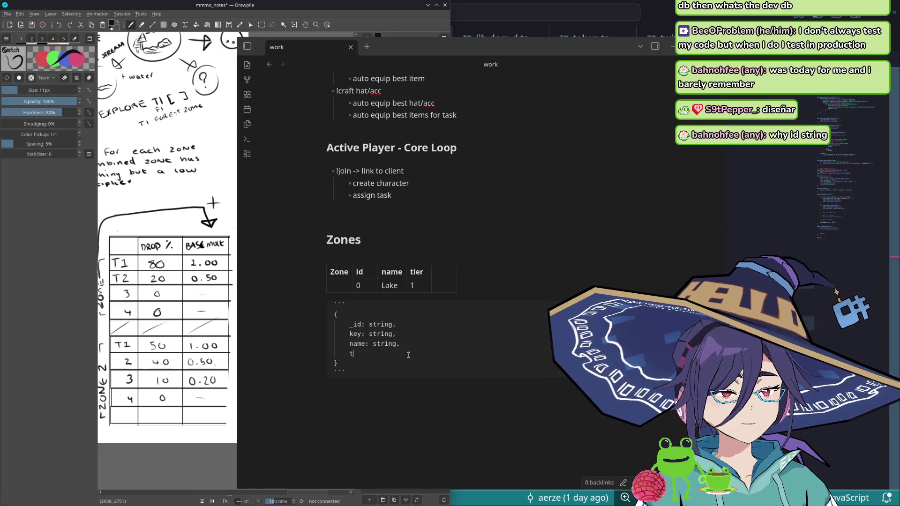
{"action": "type", "text": "ier: [{"}
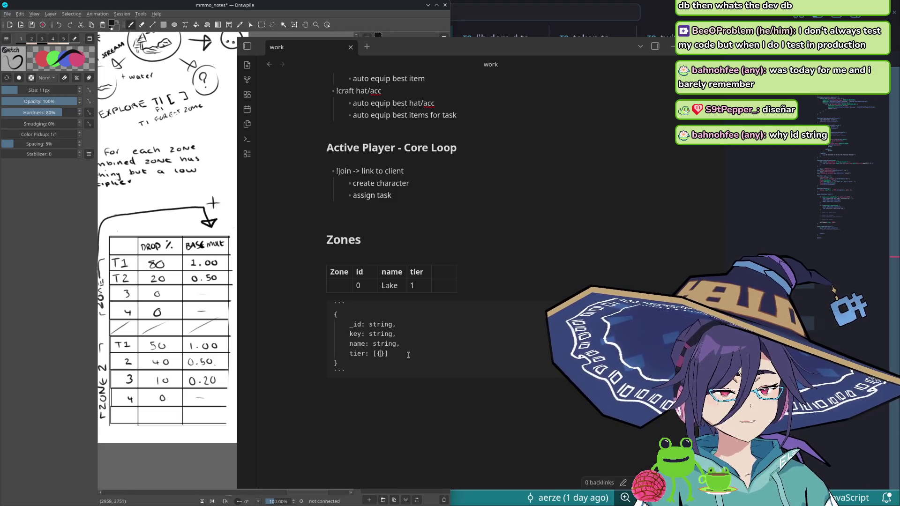
Step: Add a tier field opening an empty array of objects split across lines
{"action": "key", "text": "Return"}
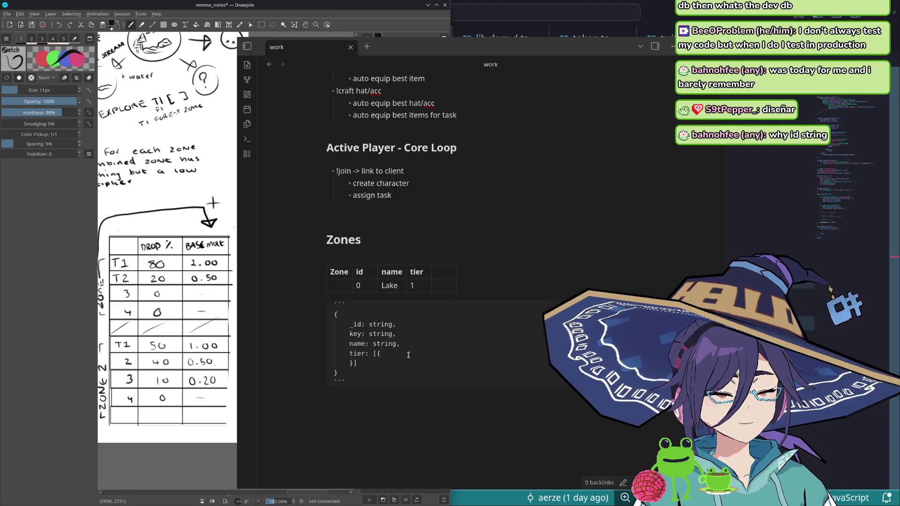
{"action": "key", "text": "Return"}
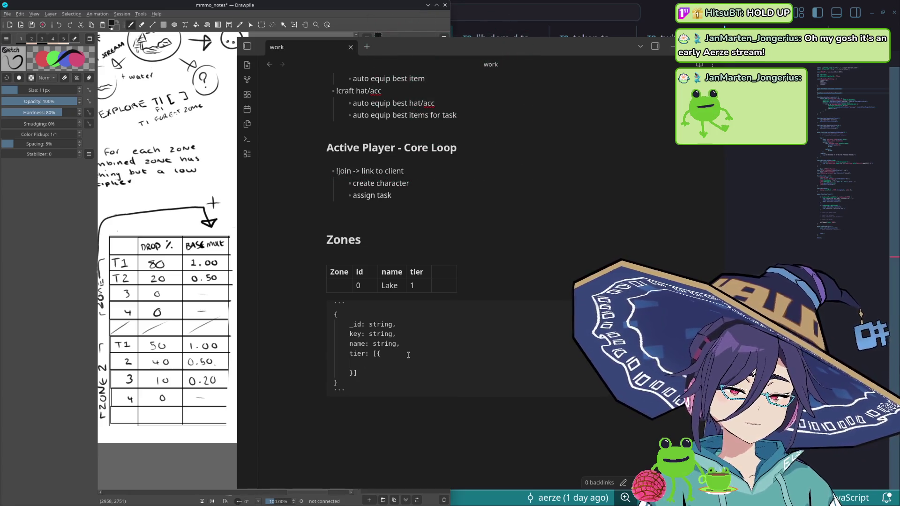
{"action": "type", "text": "1: ["}
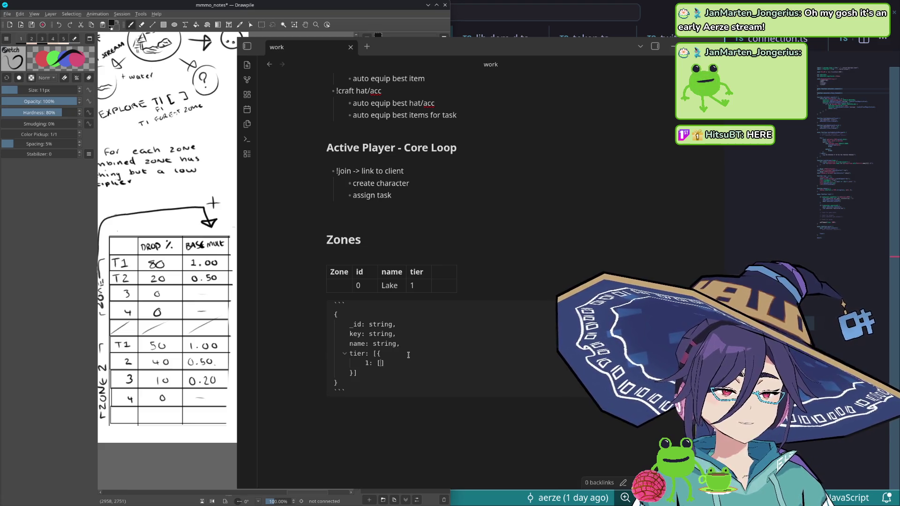
{"action": "type", "text": "{}"}
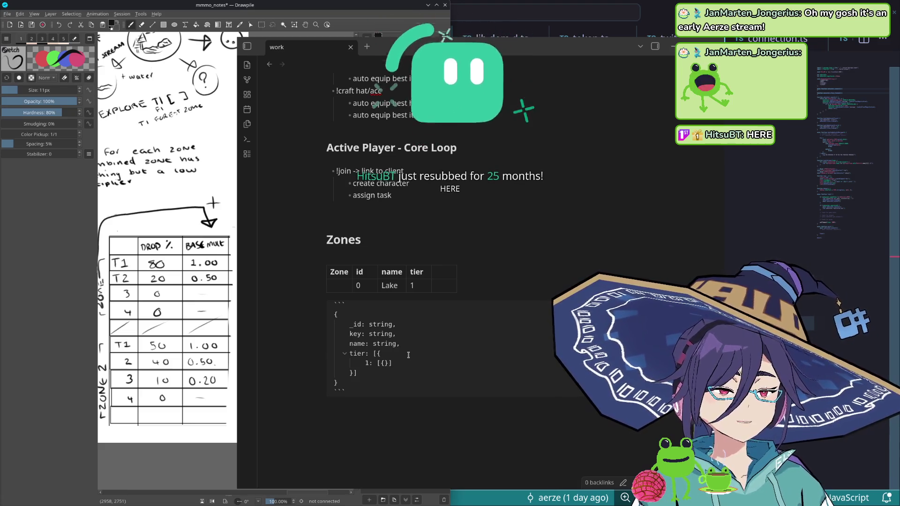
{"action": "type", "text": ","}
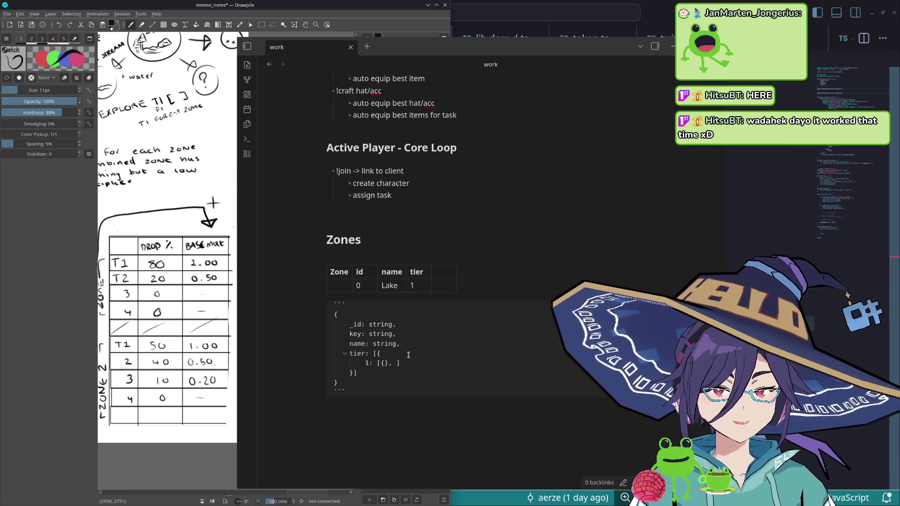
Step: Nest a key 1 entry inside tier holding its own array of objects
{"action": "key", "text": "BackSpace"}
{"action": "key", "text": "BackSpace"}
{"action": "key", "text": "Return"}
{"action": "type", "text": "mat"}
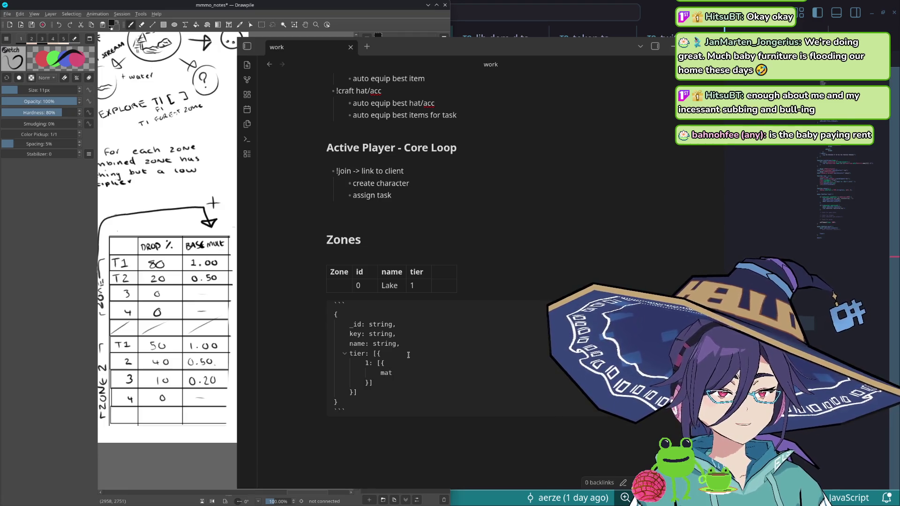
{"action": "type", "text": "erial_key: string"}
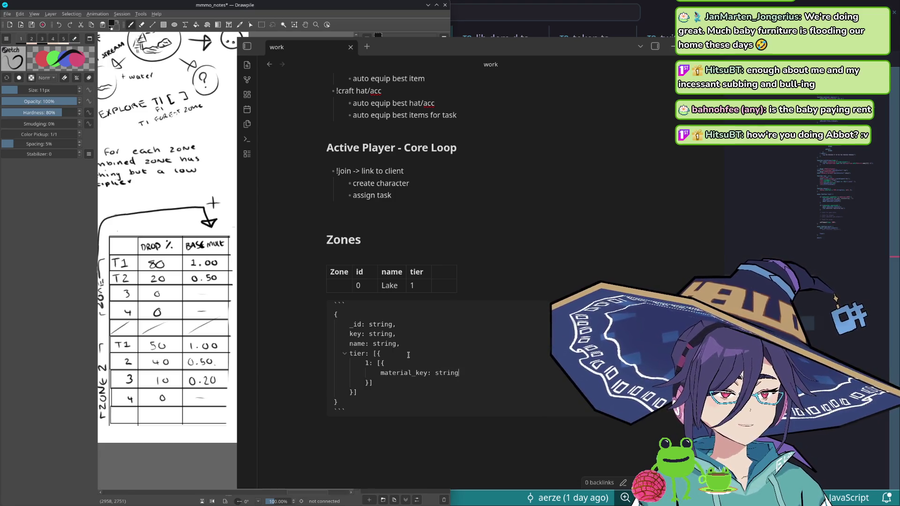
{"action": "type", "text": "("}
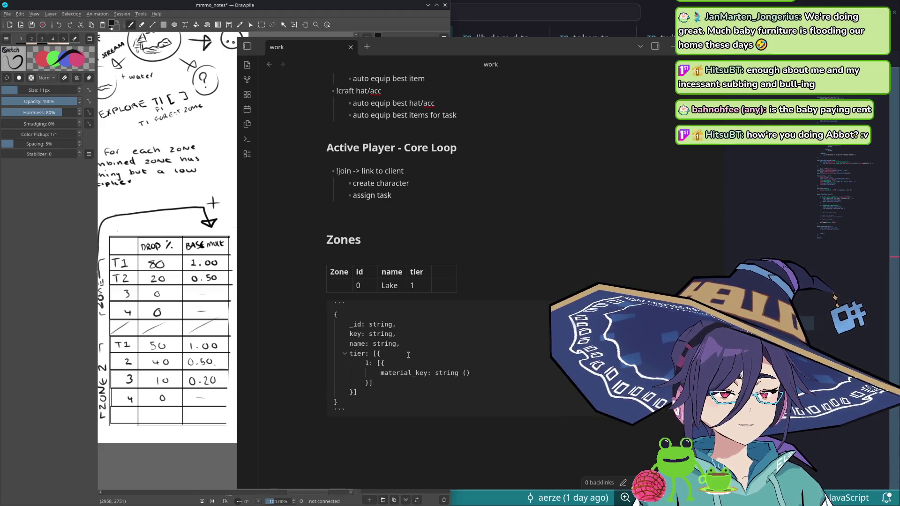
Step: Add a material_key field, discarding the woodT and MaterialEnum type attempts
{"action": "key", "text": "BackSpace"}
{"action": "key", "text": "BackSpace"}
{"action": "key", "text": "BackSpace"}
{"action": "type", "text": "woodT"}
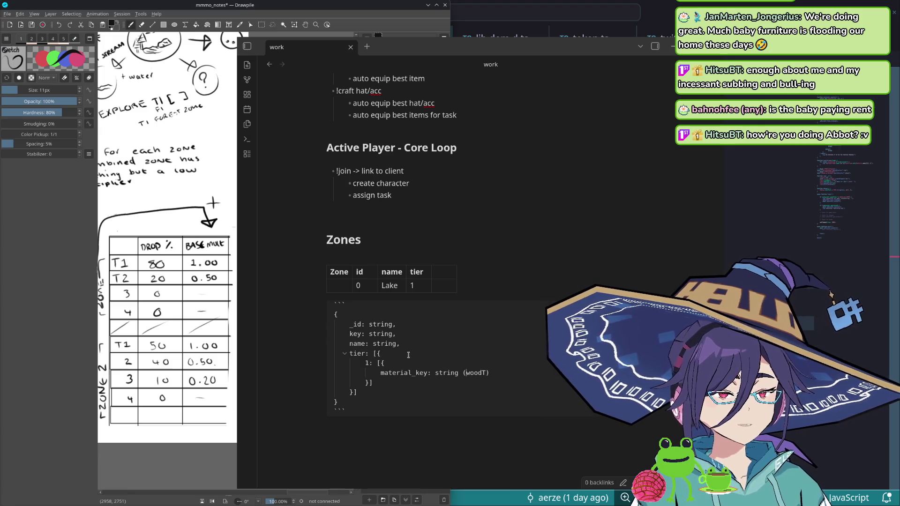
{"action": "key", "text": "shift+End"}
{"action": "key", "text": "BackSpace"}
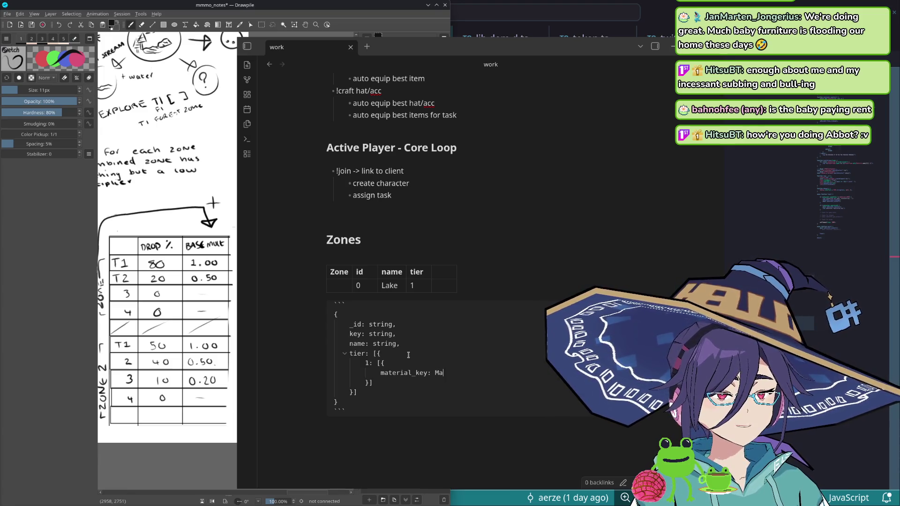
{"action": "type", "text": "terialEnum"}
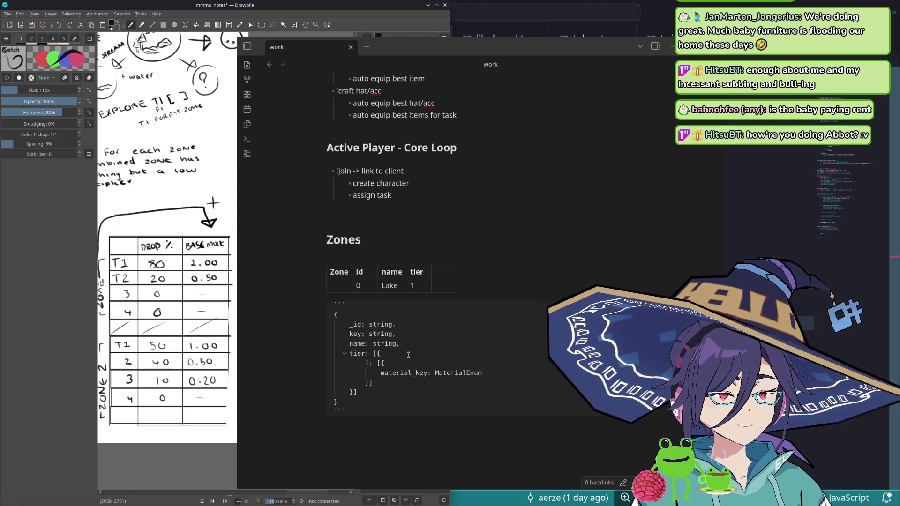
{"action": "key", "text": "ctrl+BackSpace"}
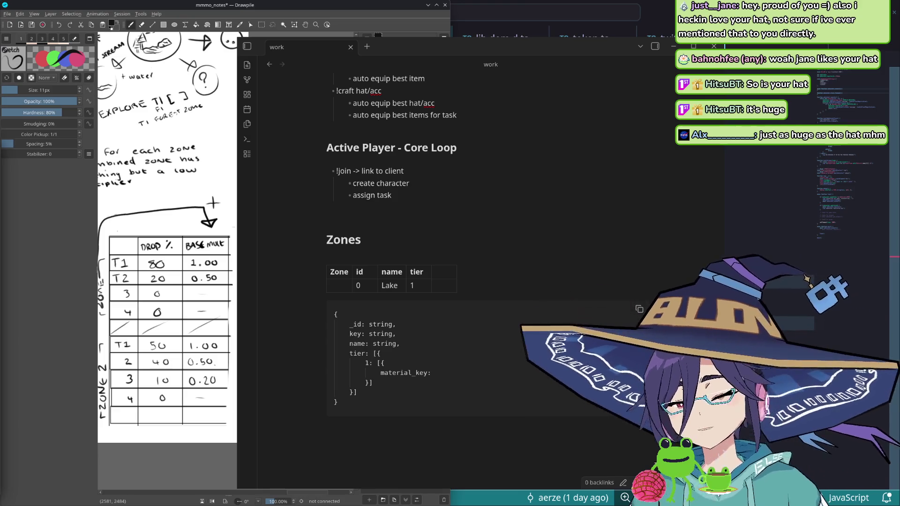
Step: Type material_key as string and add a drop_rate: string field below it
{"action": "left_click", "coordinate": [443, 374]}
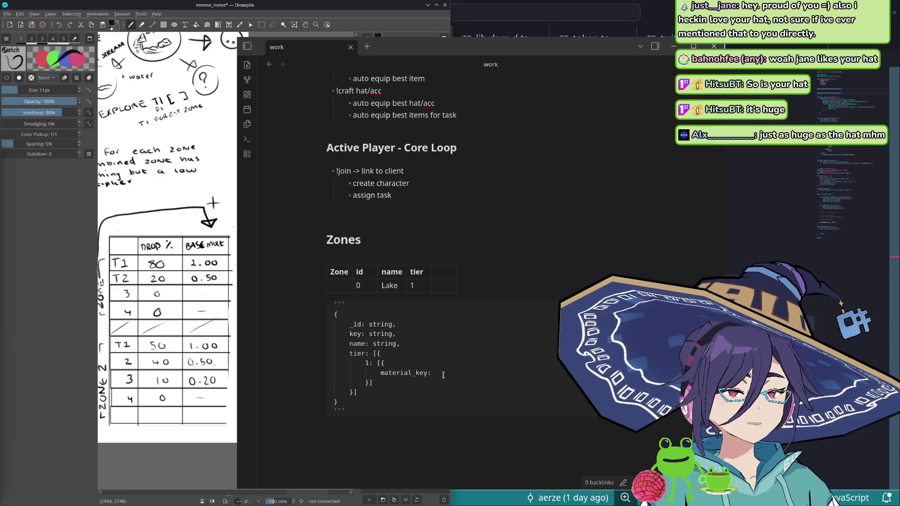
{"action": "type", "text": " string,"}
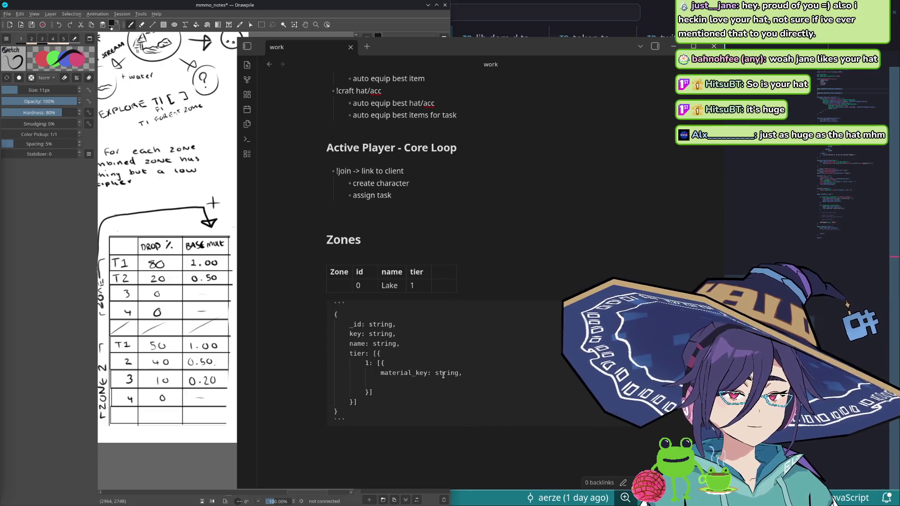
{"action": "type", "text": "drop_rate: string,"}
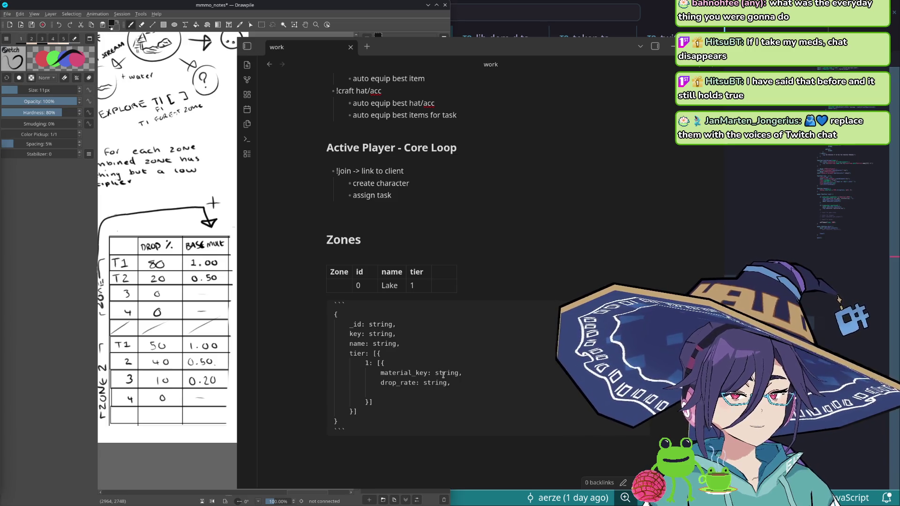
Step: Remove the inner material_key/drop_rate array, leaving tier 1 as an empty object
{"action": "key", "text": "shift+Home"}
{"action": "key", "text": "BackSpace"}
{"action": "key", "text": "BackSpace"}
{"action": "key", "text": "shift+Up"}
{"action": "key", "text": "shift+Up"}
{"action": "key", "text": "shift+Up"}
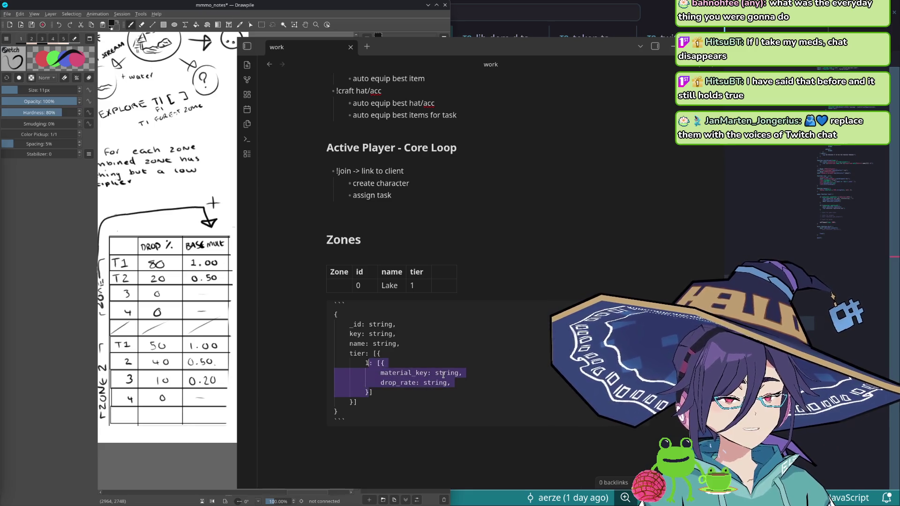
{"action": "key", "text": "Left"}
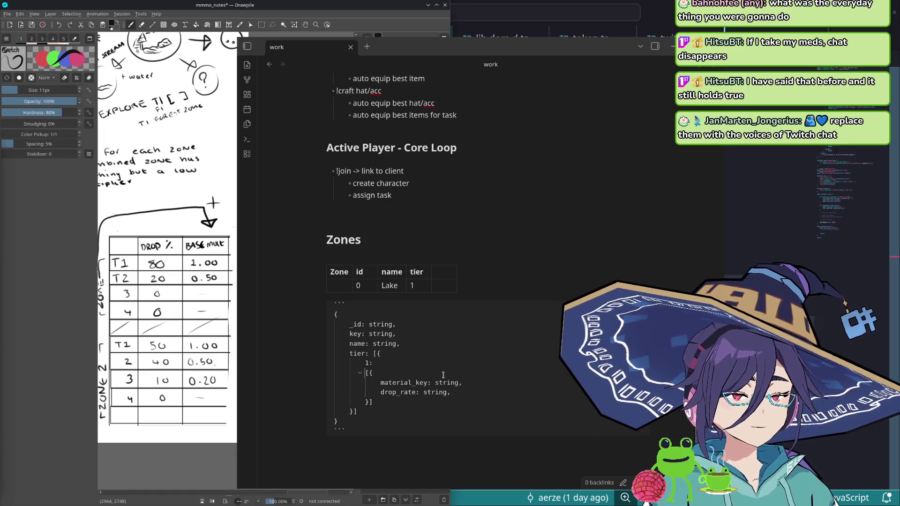
{"action": "key", "text": "shift+Down"}
{"action": "key", "text": "shift+Down"}
{"action": "key", "text": "shift+Down"}
{"action": "key", "text": "BackSpace"}
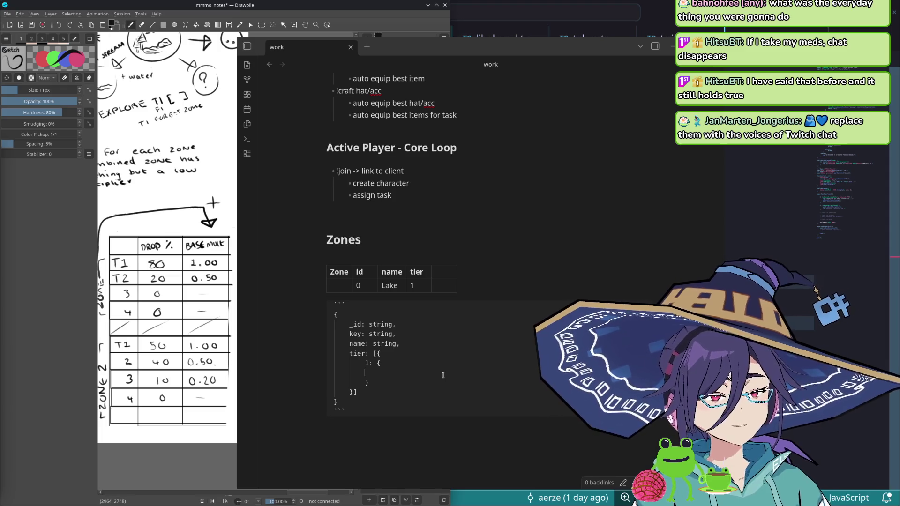
Step: Give tier 1 a materials array of material_key and drop_rate entries, plus a speed key
{"action": "key", "text": "Return"}
{"action": "type", "text": "mater"}
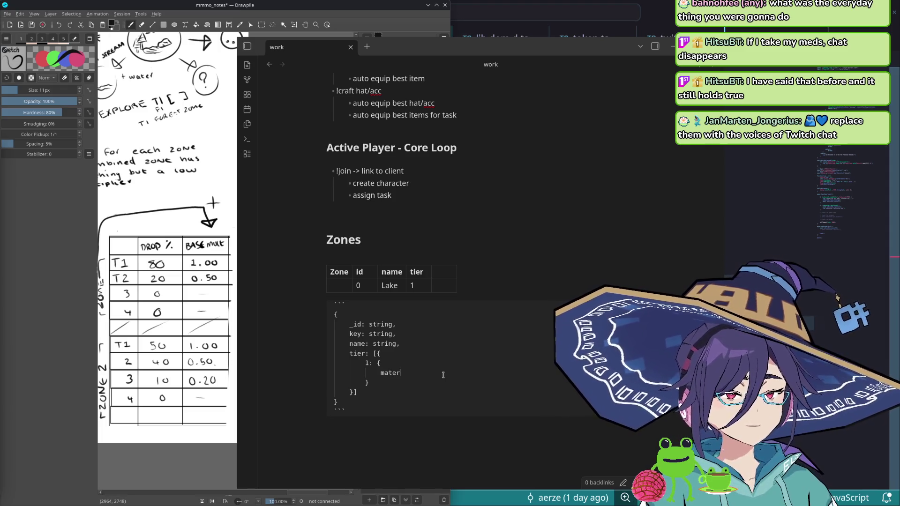
{"action": "type", "text": "ials:"}
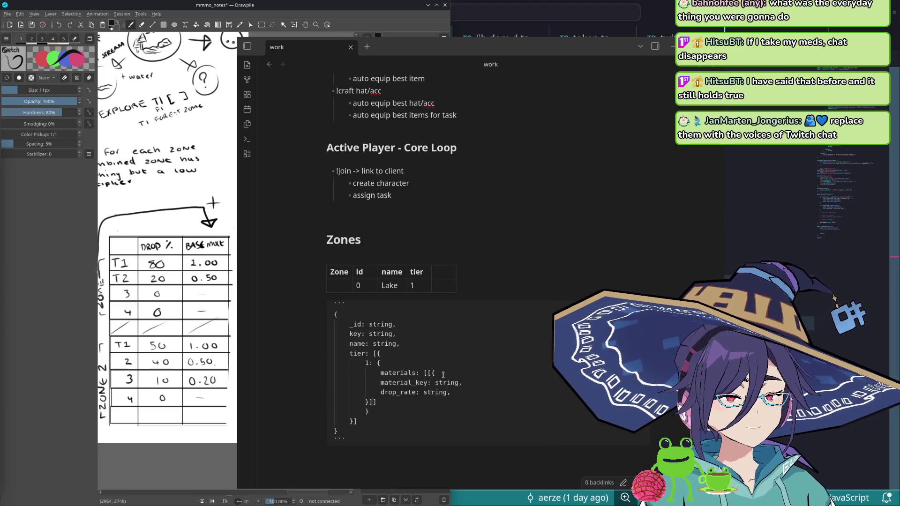
{"action": "key", "text": "Tab"}
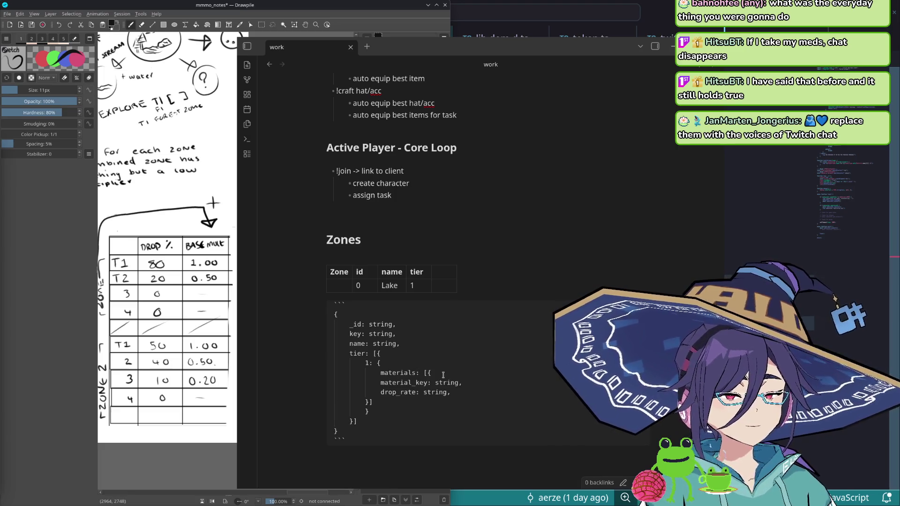
{"action": "key", "text": "shift+Down"}
{"action": "key", "text": "shift+Down"}
{"action": "key", "text": "shift+Down"}
{"action": "key", "text": "Tab"}
{"action": "key", "text": "Return"}
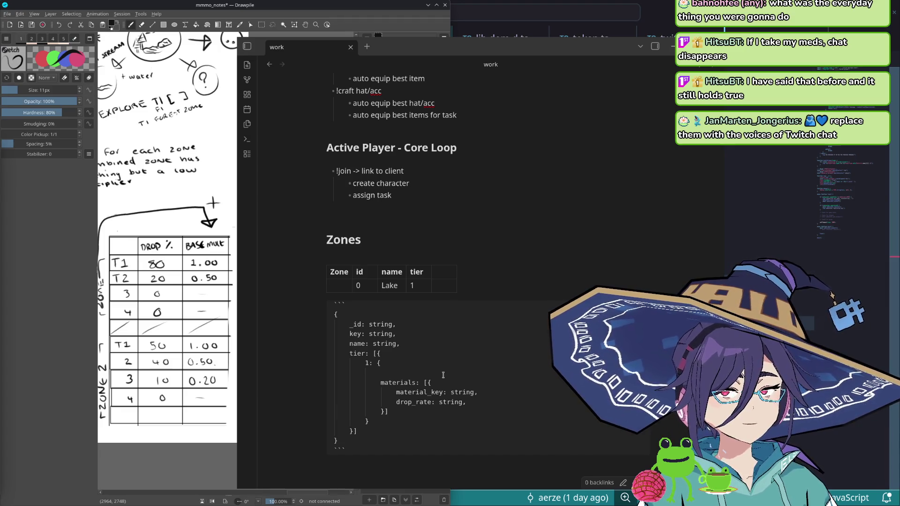
{"action": "type", "text": "speed:"}
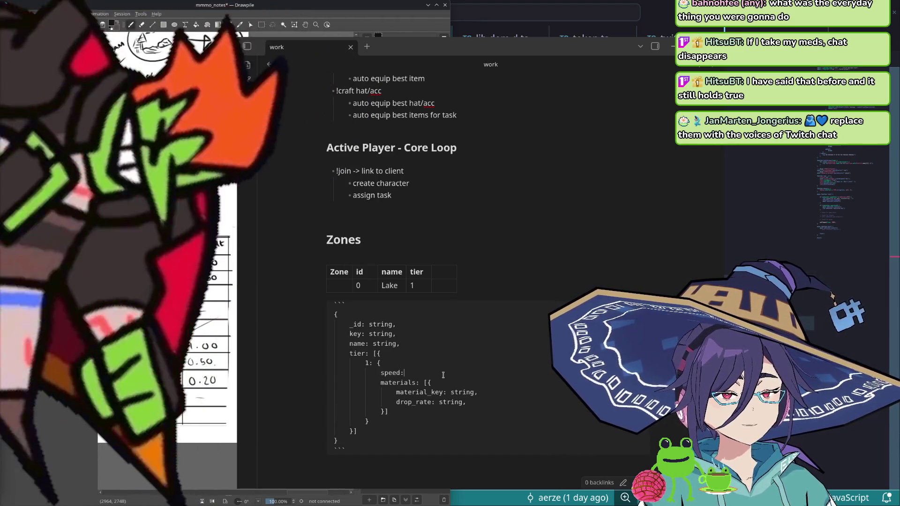
Step: Replace speed with roll_rate: number and retype drop_rate as number
{"action": "key", "text": "BackSpace"}
{"action": "key", "text": "BackSpace"}
{"action": "key", "text": "BackSpace"}
{"action": "type", "text": "dr"}
{"action": "key", "text": "BackSpace"}
{"action": "key", "text": "BackSpace"}
{"action": "type", "text": "roll"}
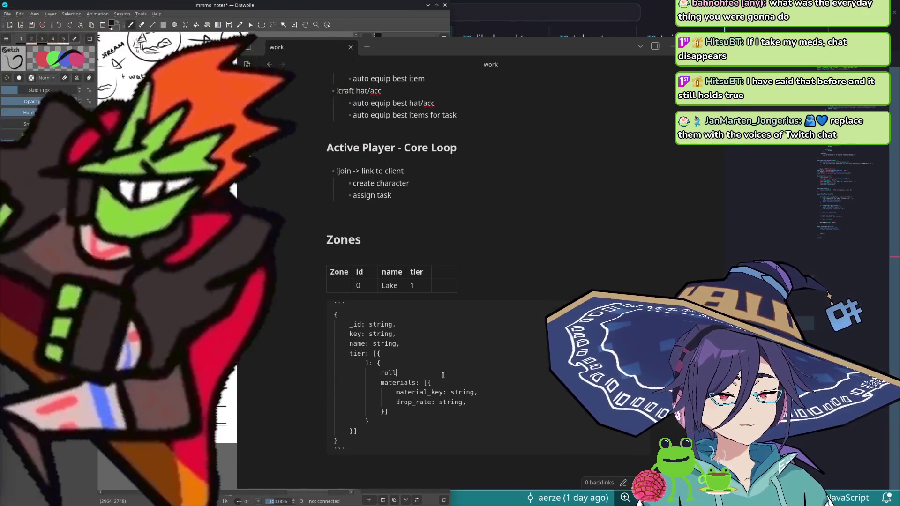
{"action": "type", "text": "_rate:"}
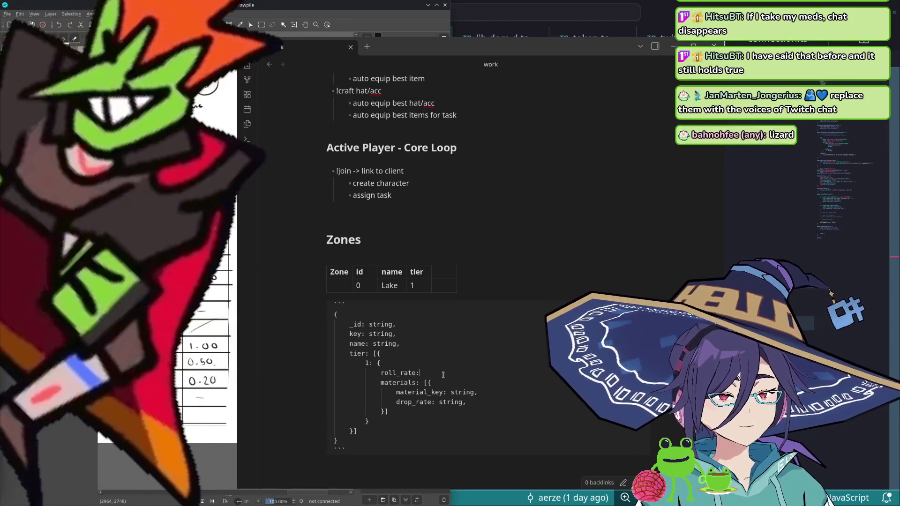
{"action": "type", "text": " num"}
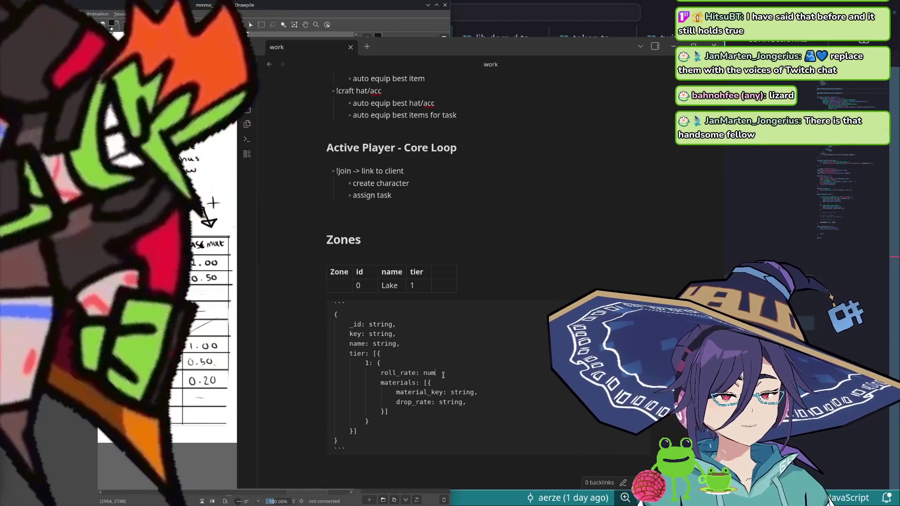
{"action": "type", "text": "ber,"}
{"action": "key", "text": "ctrl+shift+Right"}
{"action": "type", "text": "number"}
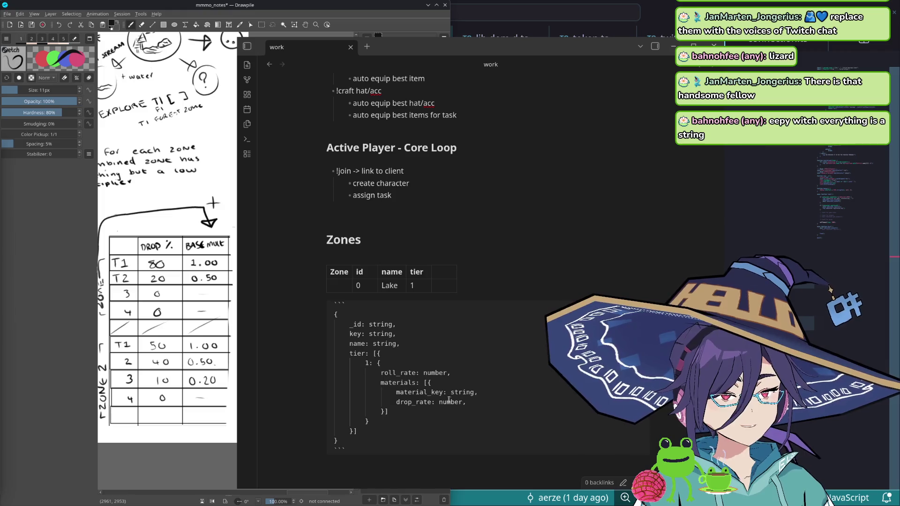
{"action": "scroll", "coordinate": [453, 381], "scroll_direction": "up", "scroll_amount": 2}
{"action": "scroll", "coordinate": [453, 381], "scroll_direction": "down", "scroll_amount": 5}
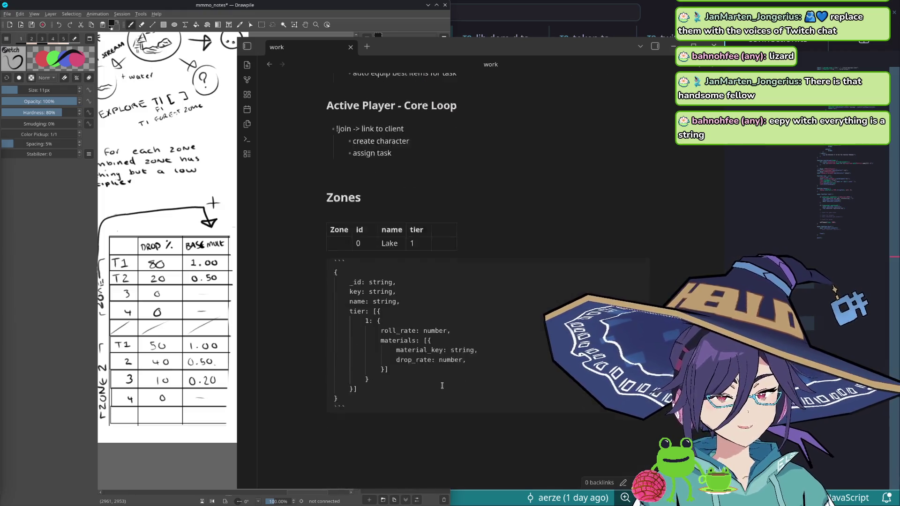
{"action": "scroll", "coordinate": [457, 364], "scroll_direction": "up", "scroll_amount": 3}
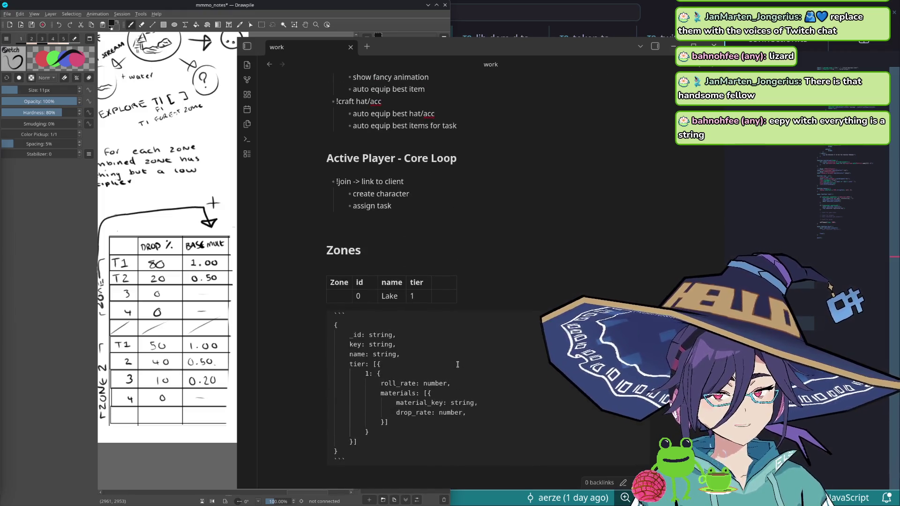
{"action": "scroll", "coordinate": [457, 364], "scroll_direction": "down", "scroll_amount": 2}
{"action": "scroll", "coordinate": [453, 373], "scroll_direction": "up", "scroll_amount": 1}
{"action": "scroll", "coordinate": [453, 373], "scroll_direction": "up", "scroll_amount": 1}
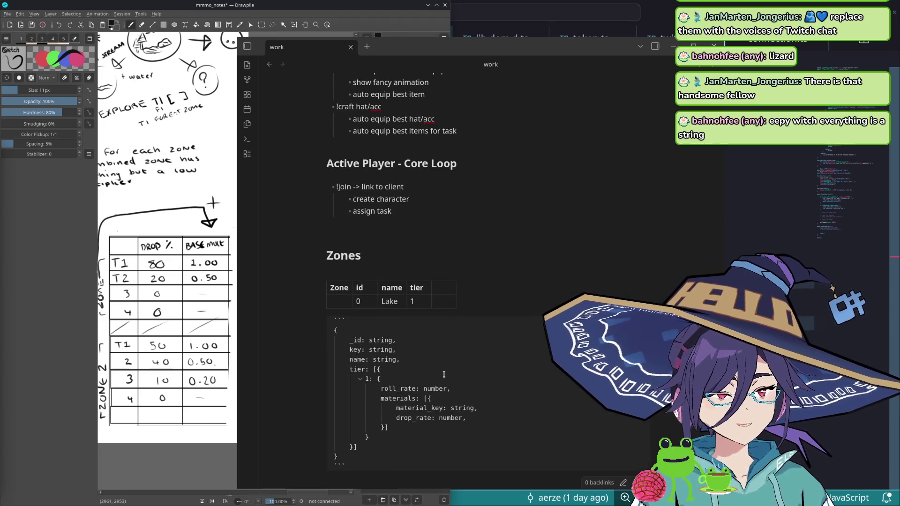
{"action": "scroll", "coordinate": [436, 351], "scroll_direction": "down", "scroll_amount": 1}
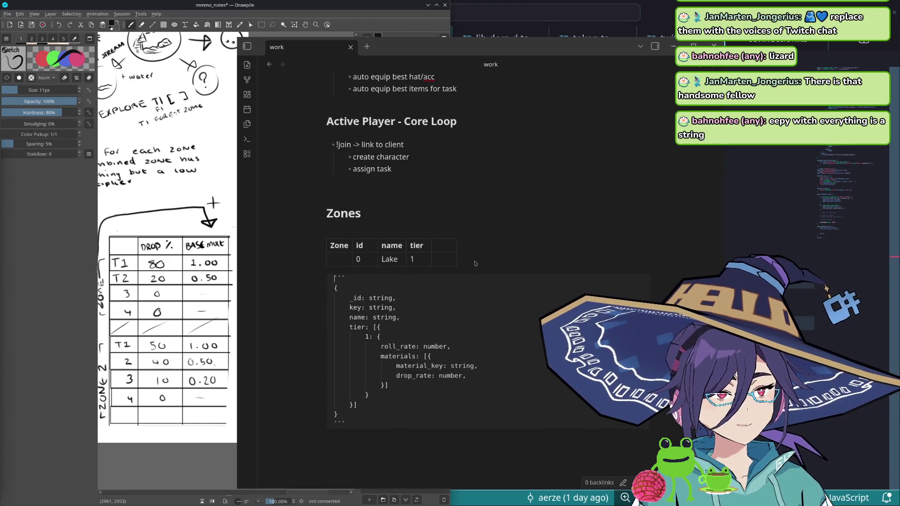
Step: Delete the Zones table so the schema sits directly under the heading
{"action": "left_click_drag", "start_coordinate": [454, 256], "coordinate": [327, 243]}
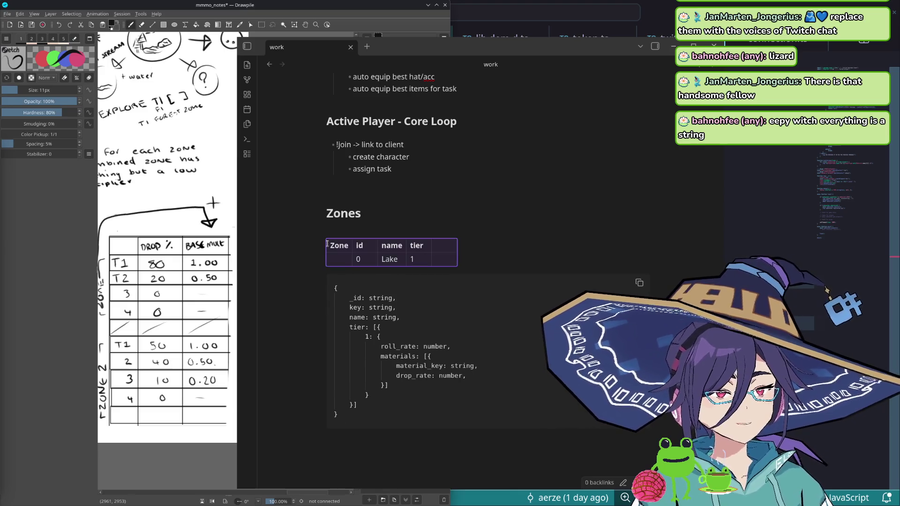
{"action": "key", "text": "BackSpace"}
{"action": "key", "text": "Delete"}
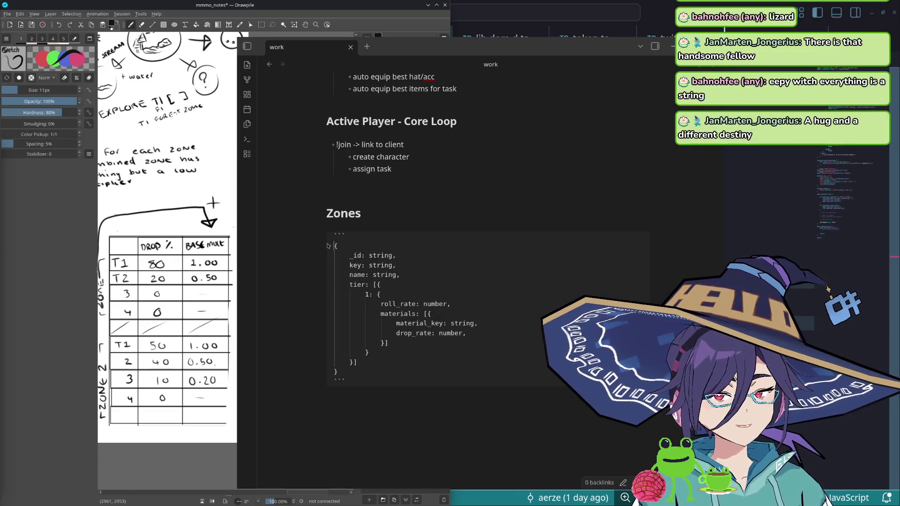
Step: Remove the array bracket from the tier field's opening
{"action": "key", "text": "Down"}
{"action": "key", "text": "Down"}
{"action": "key", "text": "Down"}
{"action": "key", "text": "Down"}
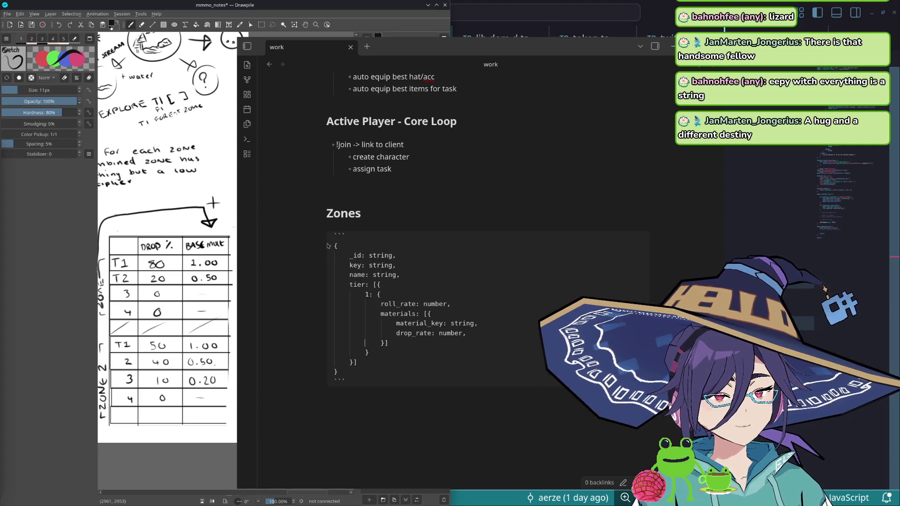
{"action": "key", "text": "Up"}
{"action": "key", "text": "Up"}
{"action": "key", "text": "Up"}
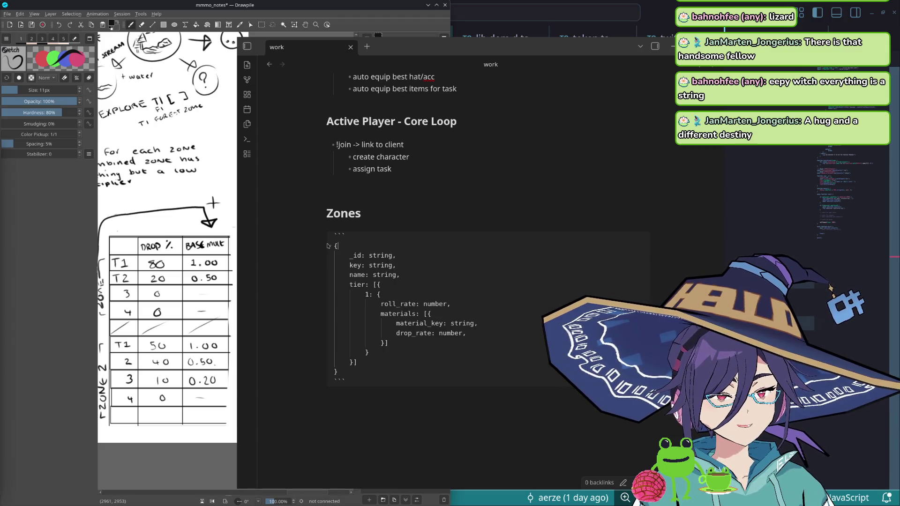
{"action": "key", "text": "Down"}
{"action": "key", "text": "Down"}
{"action": "key", "text": "Down"}
{"action": "key", "text": "Down"}
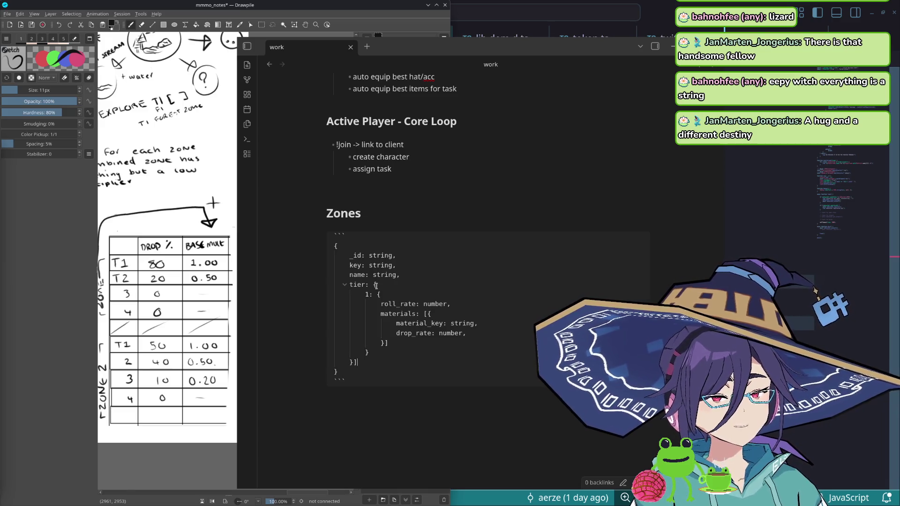
Step: Make tier a plain object by removing its array brackets, then select the key line's type
{"action": "key", "text": "BackSpace"}
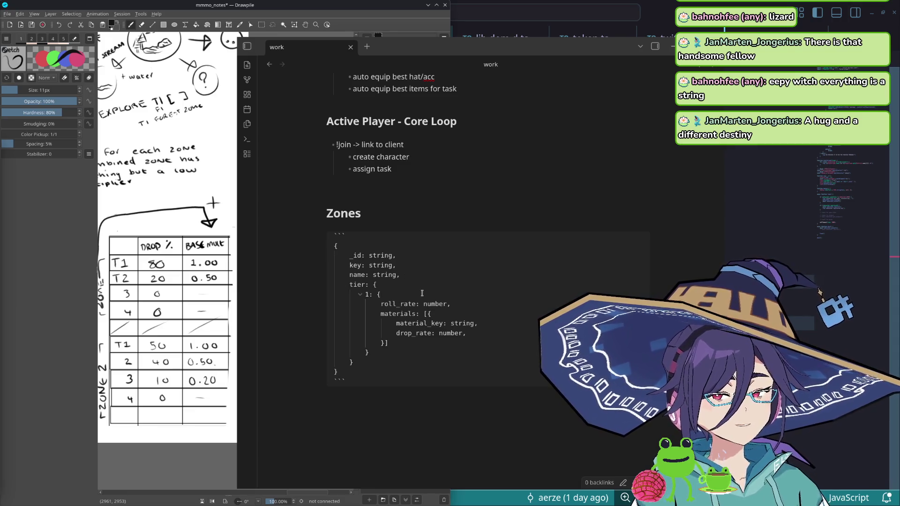
{"action": "scroll", "coordinate": [414, 288], "scroll_direction": "down", "scroll_amount": 3}
{"action": "scroll", "coordinate": [419, 299], "scroll_direction": "up", "scroll_amount": 5}
{"action": "scroll", "coordinate": [419, 304], "scroll_direction": "down", "scroll_amount": 1}
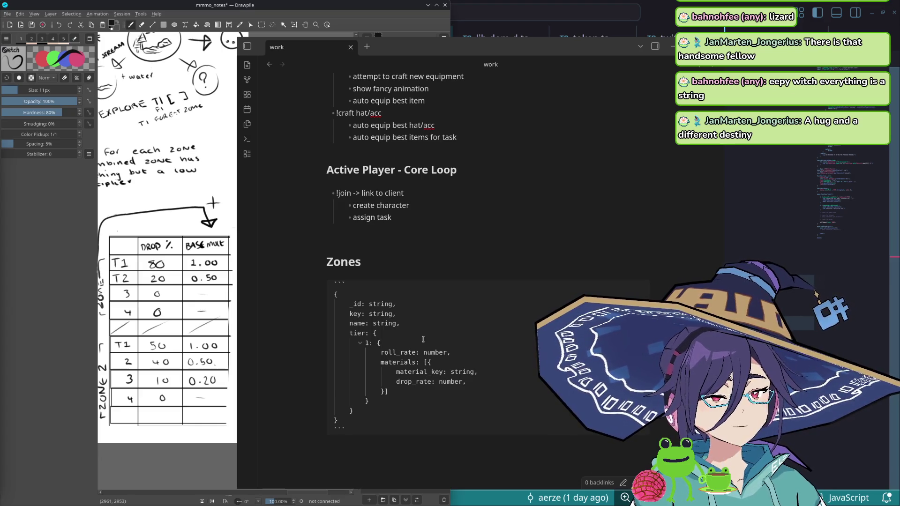
{"action": "double_click", "coordinate": [383, 313]}
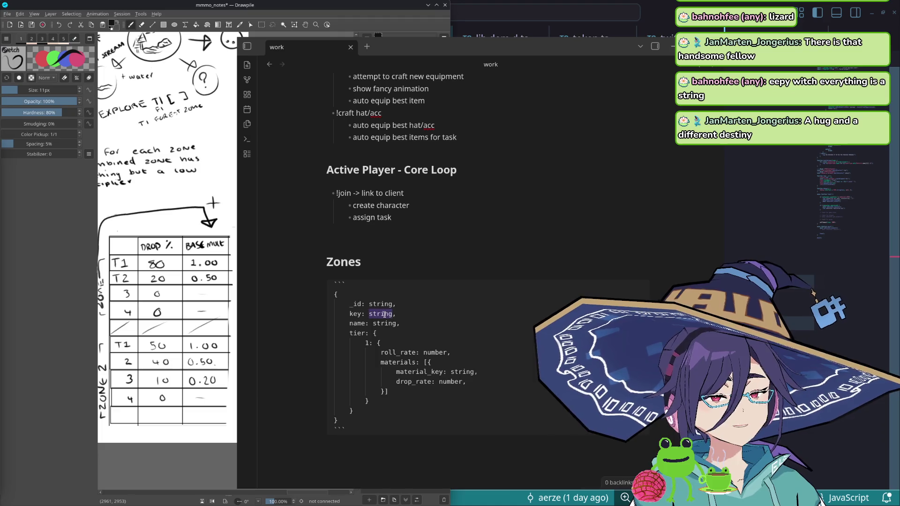
Step: Rewrite the _id comment as 'some alphanumeric garbo' and trim the Lake_1 comment to Lake
{"action": "left_click", "coordinate": [384, 314]}
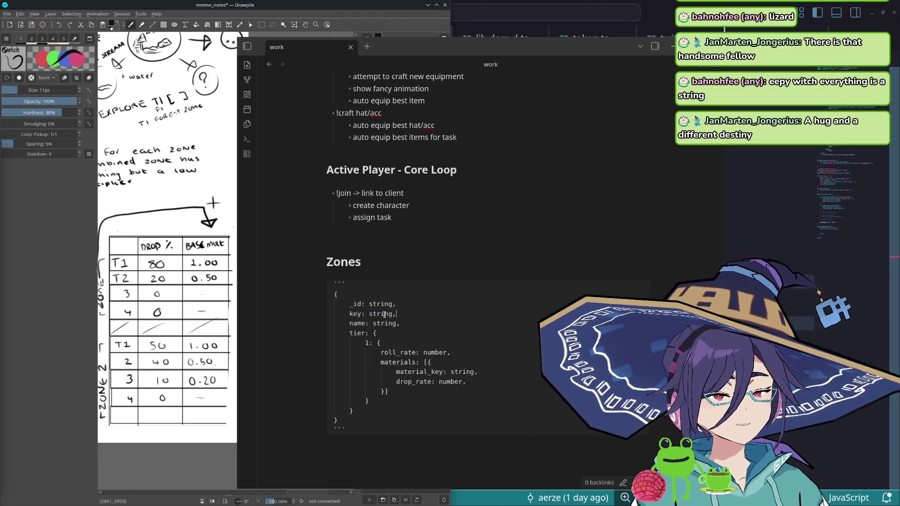
{"action": "type", "text": " //"}
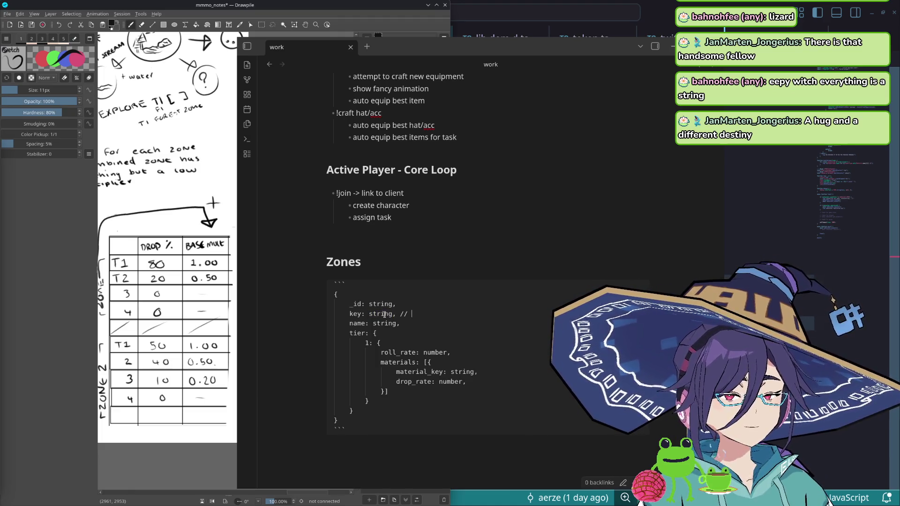
{"action": "type", "text": " Lake_1"}
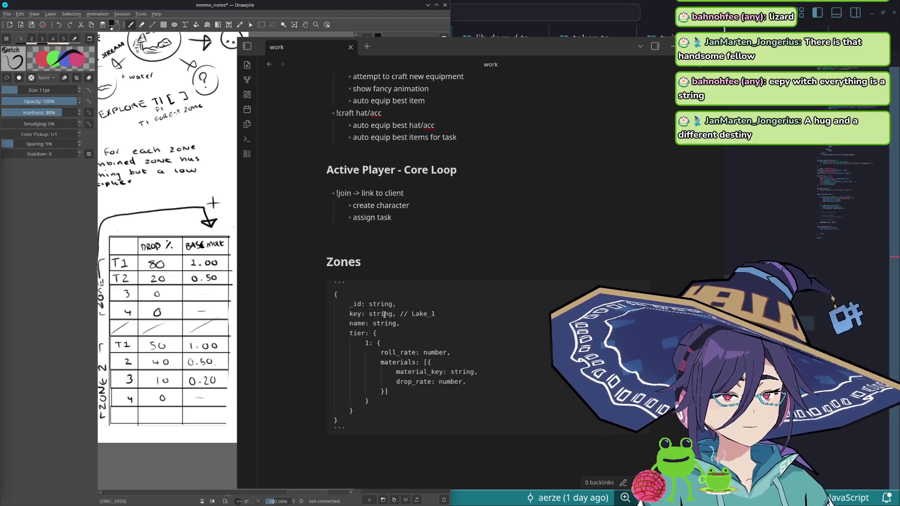
{"action": "key", "text": "Down"}
{"action": "key", "text": "Up"}
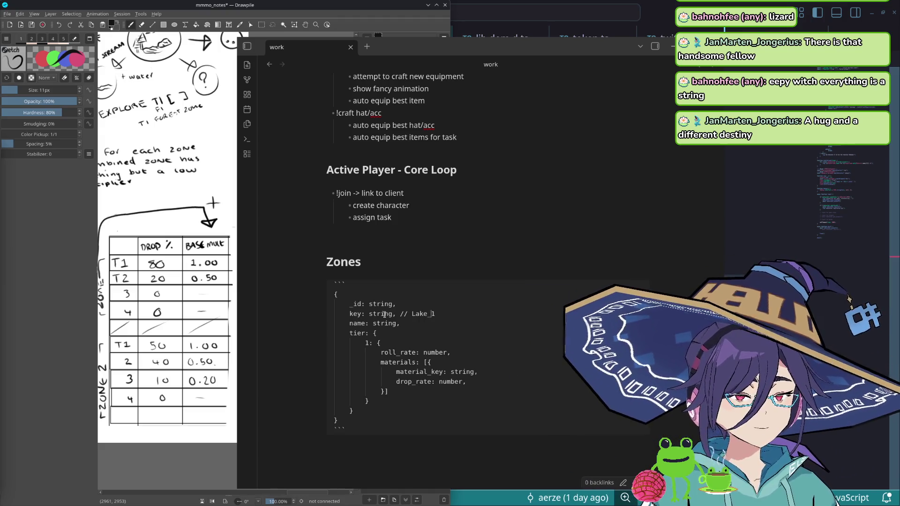
{"action": "key", "text": "ctrl+shift+Left"}
{"action": "key", "text": "ctrl+shift+Left"}
{"action": "key", "text": "Right"}
{"action": "key", "text": "BackSpace"}
{"action": "key", "text": "BackSpace"}
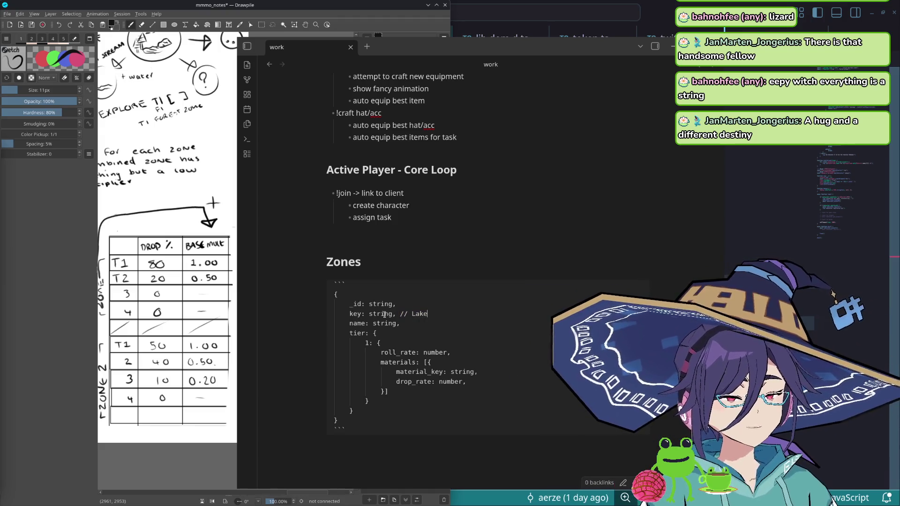
{"action": "key", "text": "ctrl+shift+Left"}
{"action": "type", "text": "la"}
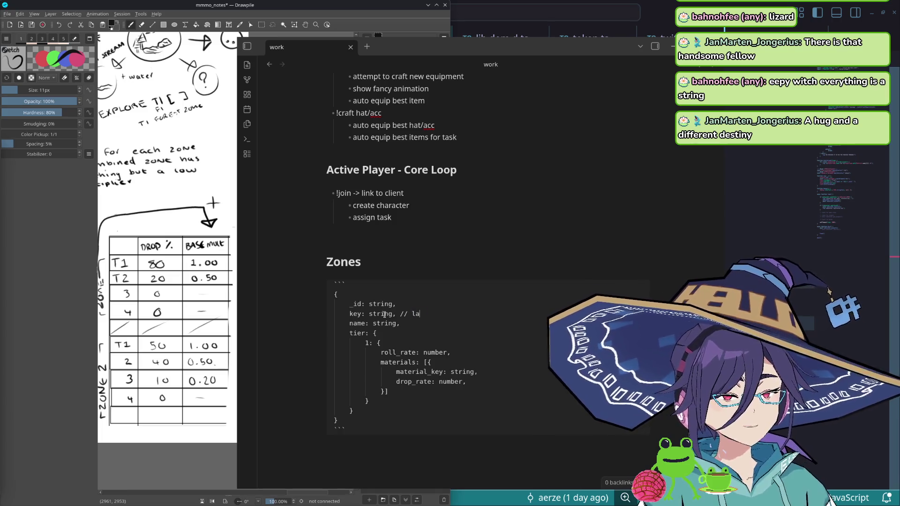
{"action": "type", "text": "ke // some alphanume"}
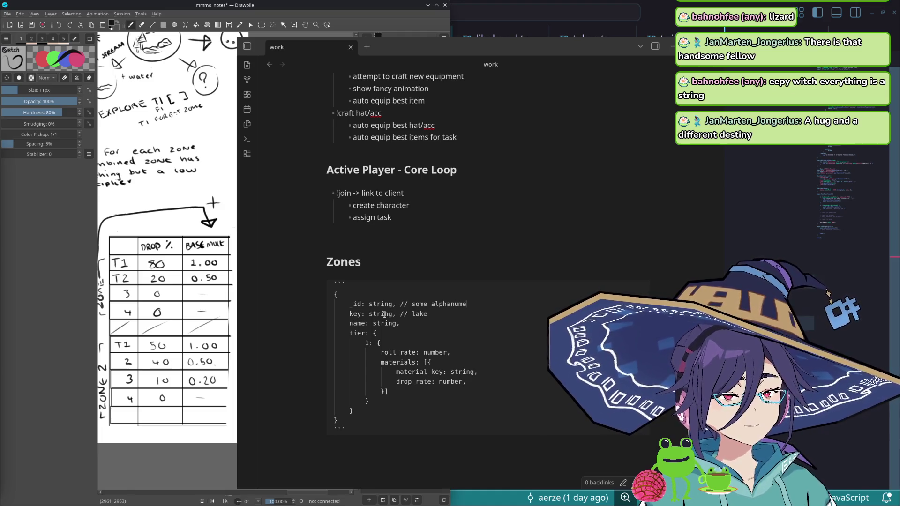
{"action": "type", "text": "ric garbo"}
Step: Comment the name field 'Lake of Things and Place' and move to the roll_rate line
{"action": "key", "text": "Down"}
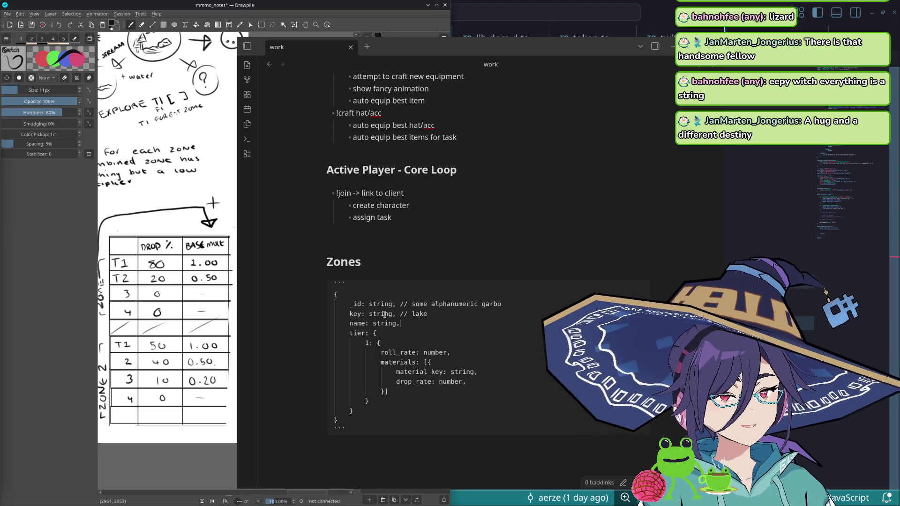
{"action": "key", "text": "Down"}
{"action": "type", "text": "//"}
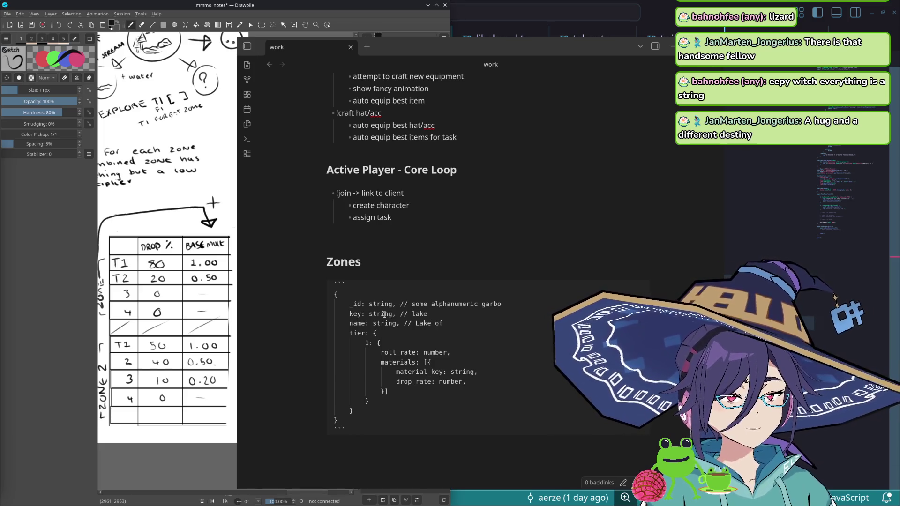
{"action": "type", "text": " Lake of Things and Place"}
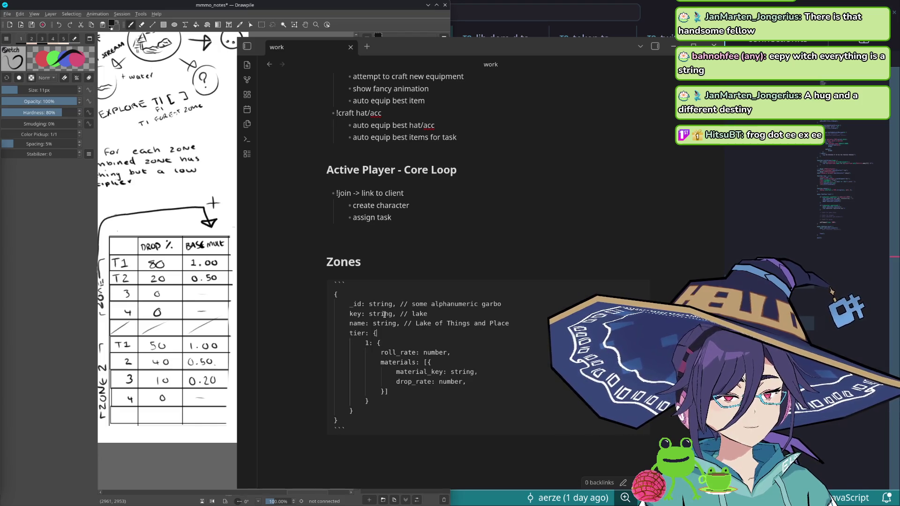
{"action": "key", "text": "End"}
{"action": "key", "text": "Down"}
{"action": "key", "text": "Down"}
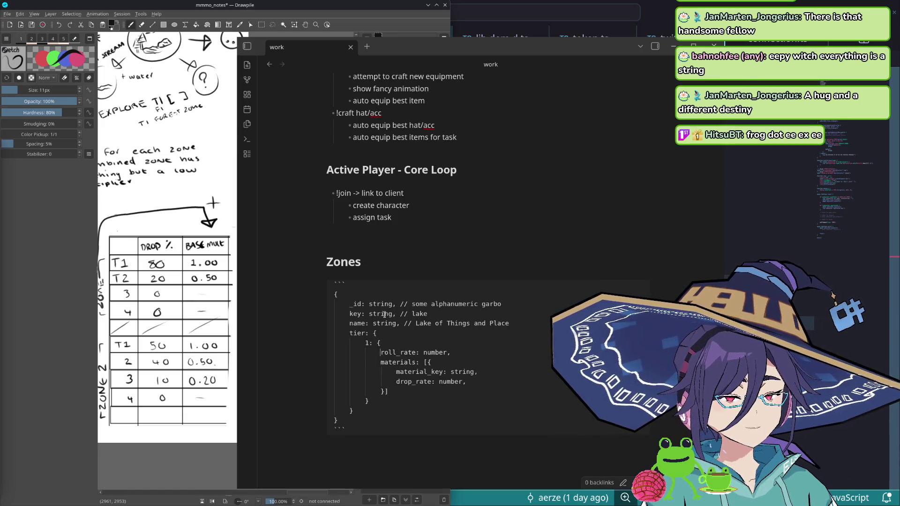
{"action": "key", "text": "End"}
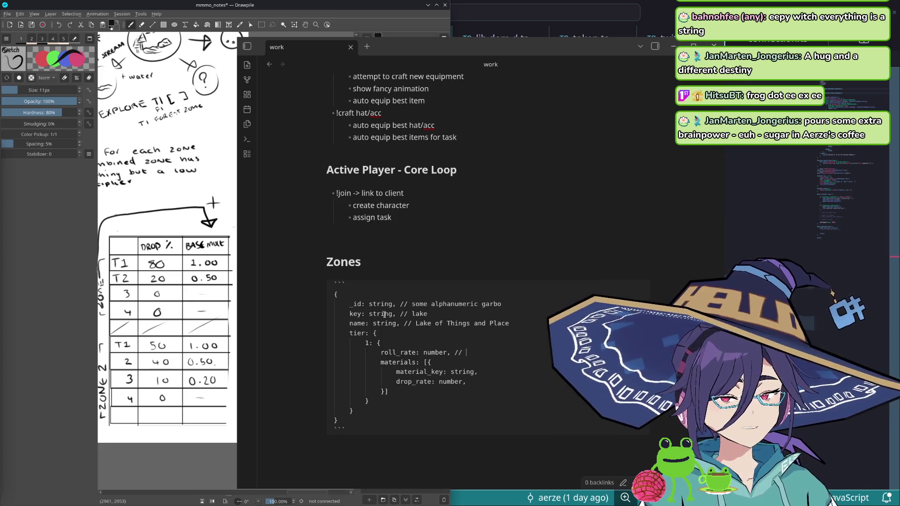
Step: Comment material_key as wood_t1 and drop_rate as 0.8 in tier 1
{"action": "type", "text": "1"}
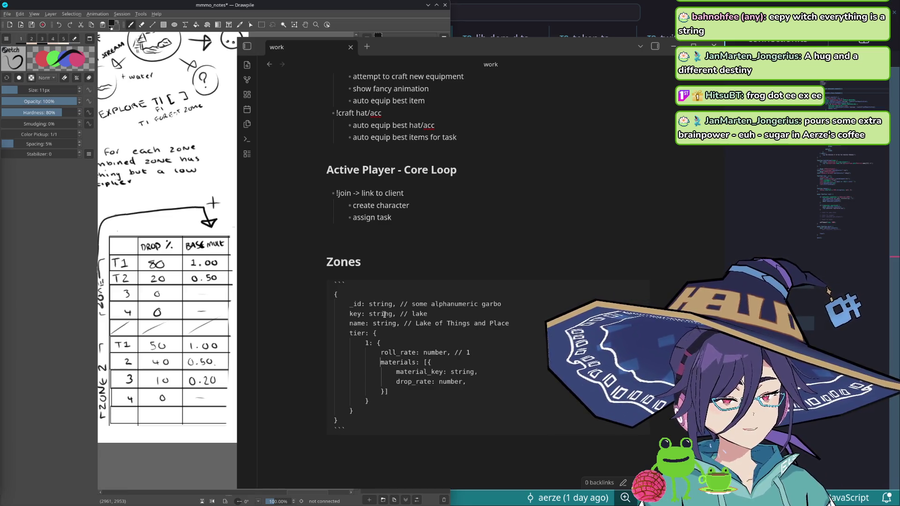
{"action": "type", "text": "//"}
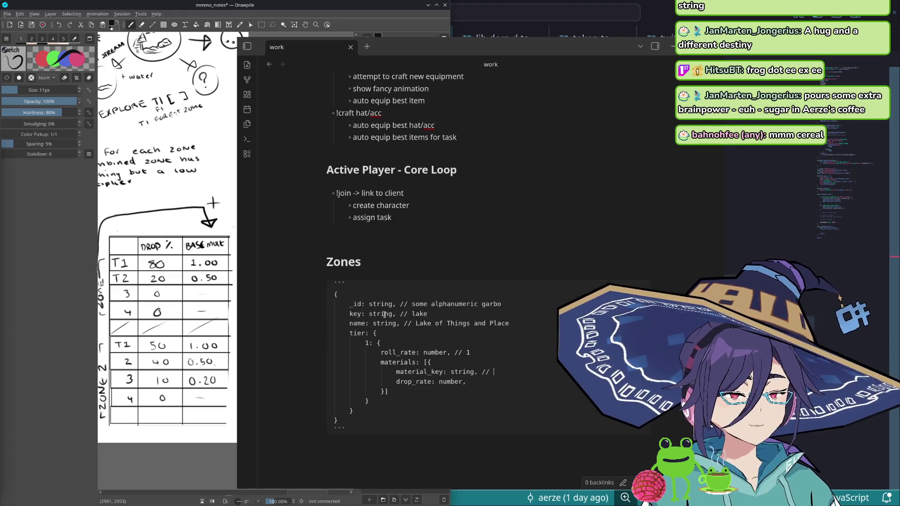
{"action": "type", "text": " wookd"}
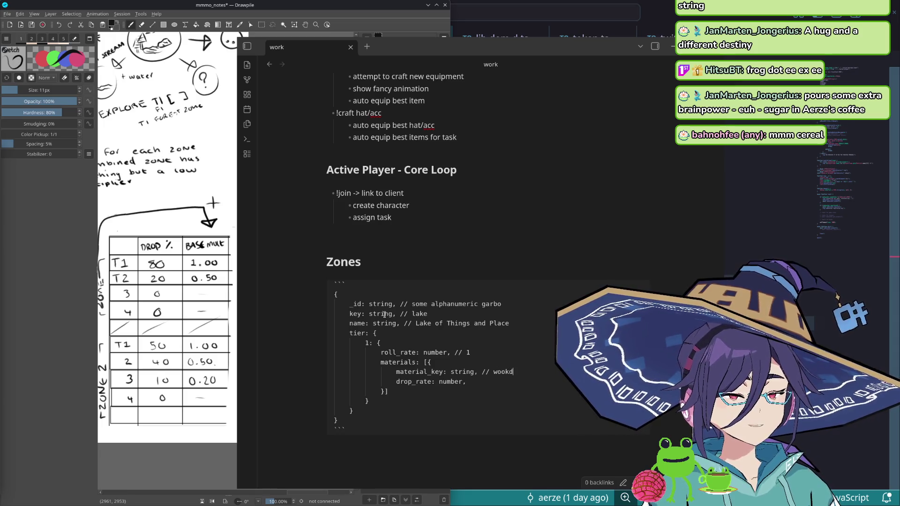
{"action": "key", "text": "BackSpace"}
{"action": "key", "text": "BackSpace"}
{"action": "type", "text": "d_t1"}
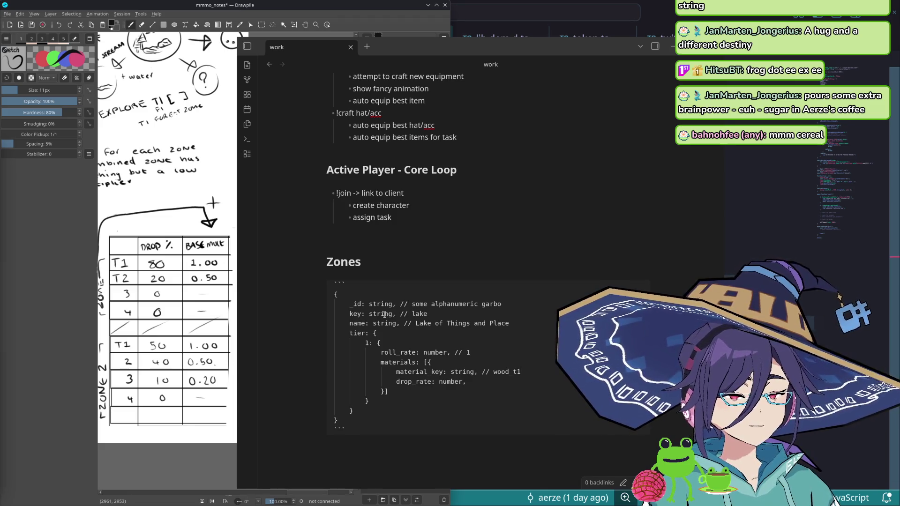
{"action": "key", "text": "Down"}
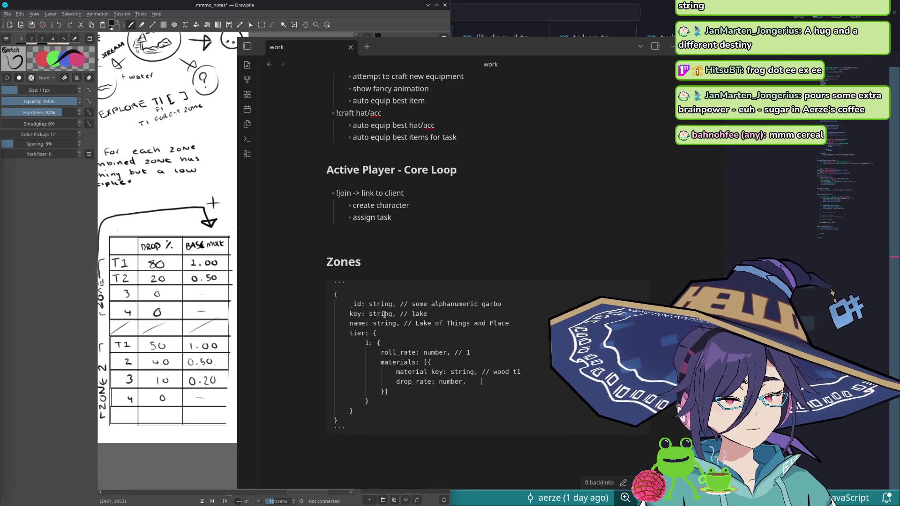
{"action": "type", "text": "//"}
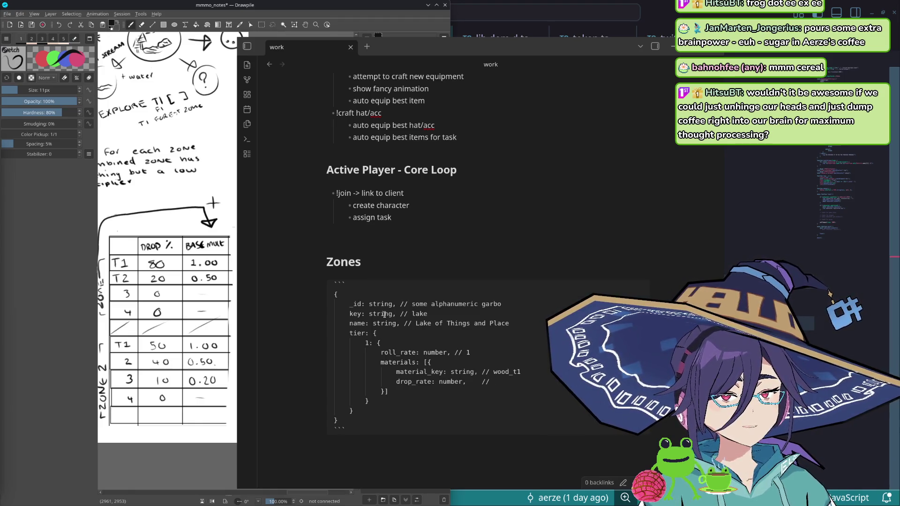
{"action": "type", "text": " ."}
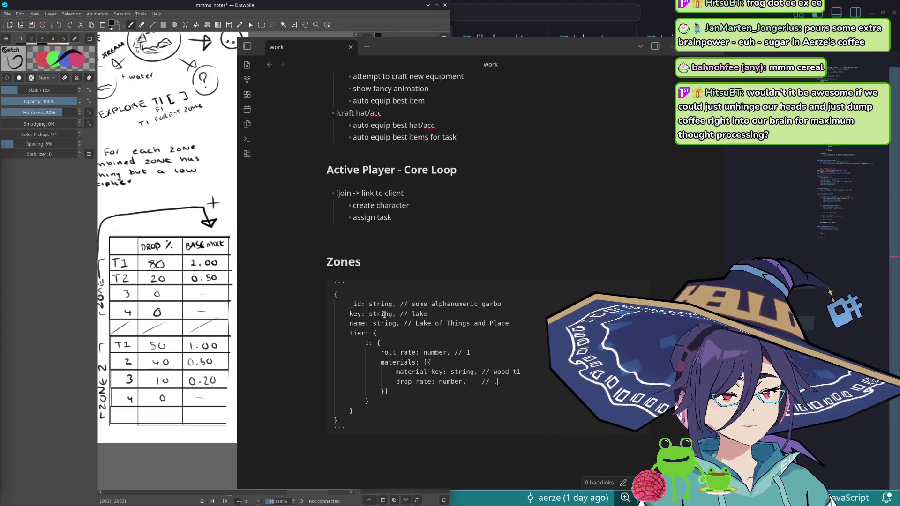
{"action": "type", "text": "95"}
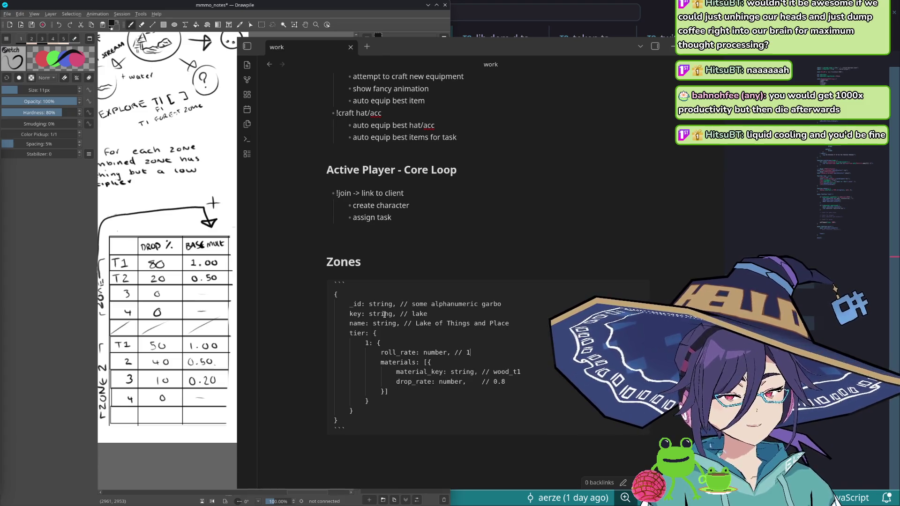
Step: Delete the roll_rate line from the tier schema
{"action": "key", "text": "Up"}
{"action": "key", "text": "Up"}
{"action": "key", "text": "Up"}
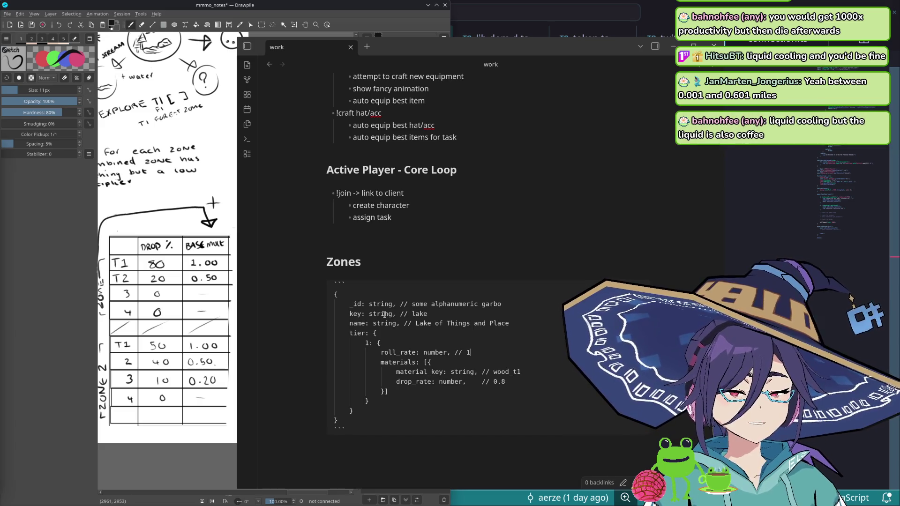
{"action": "key", "text": "shift+Home"}
{"action": "key", "text": "BackSpace"}
{"action": "key", "text": "BackSpace"}
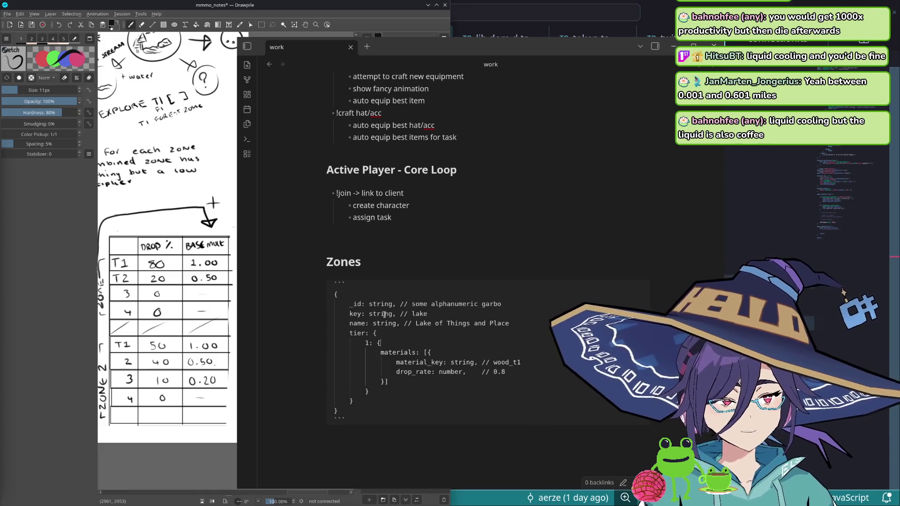
{"action": "scroll", "coordinate": [414, 267], "scroll_direction": "down", "scroll_amount": 2}
{"action": "scroll", "coordinate": [444, 218], "scroll_direction": "up", "scroll_amount": 2}
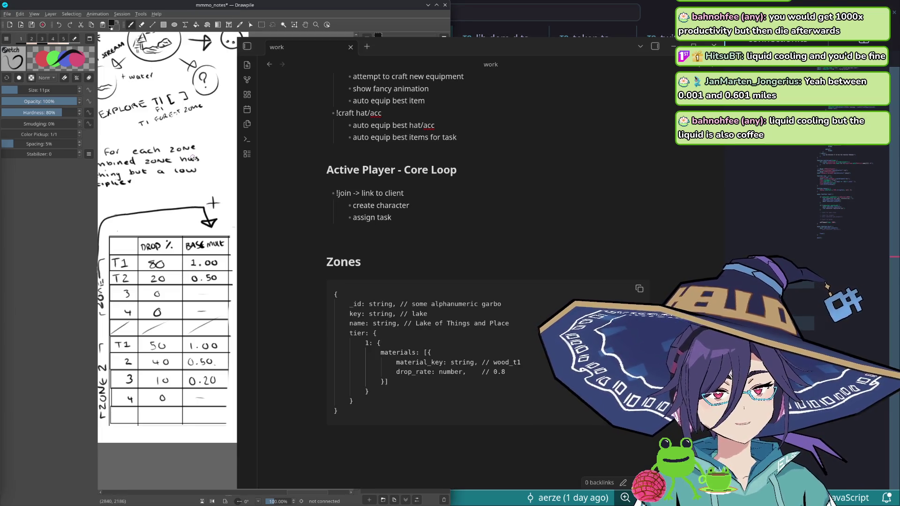
{"action": "scroll", "coordinate": [211, 211], "scroll_direction": "up", "scroll_amount": 3}
{"action": "scroll", "coordinate": [164, 234], "scroll_direction": "down", "scroll_amount": 2}
{"action": "scroll", "coordinate": [164, 234], "scroll_direction": "left", "scroll_amount": 2}
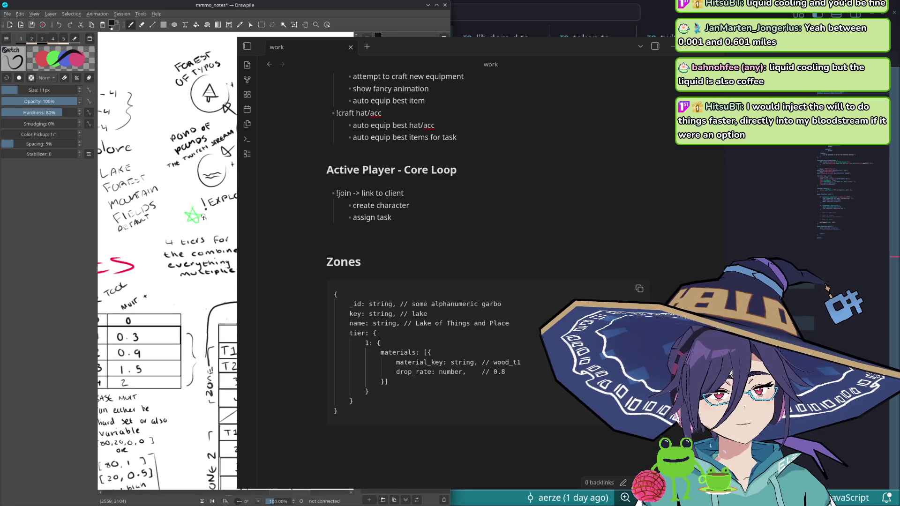
{"action": "scroll", "coordinate": [168, 236], "scroll_direction": "down", "scroll_amount": 2}
{"action": "scroll", "coordinate": [178, 239], "scroll_direction": "down", "scroll_amount": 1}
{"action": "scroll", "coordinate": [179, 240], "scroll_direction": "right", "scroll_amount": 1}
{"action": "scroll", "coordinate": [155, 242], "scroll_direction": "right", "scroll_amount": 2}
{"action": "scroll", "coordinate": [138, 248], "scroll_direction": "right", "scroll_amount": 1}
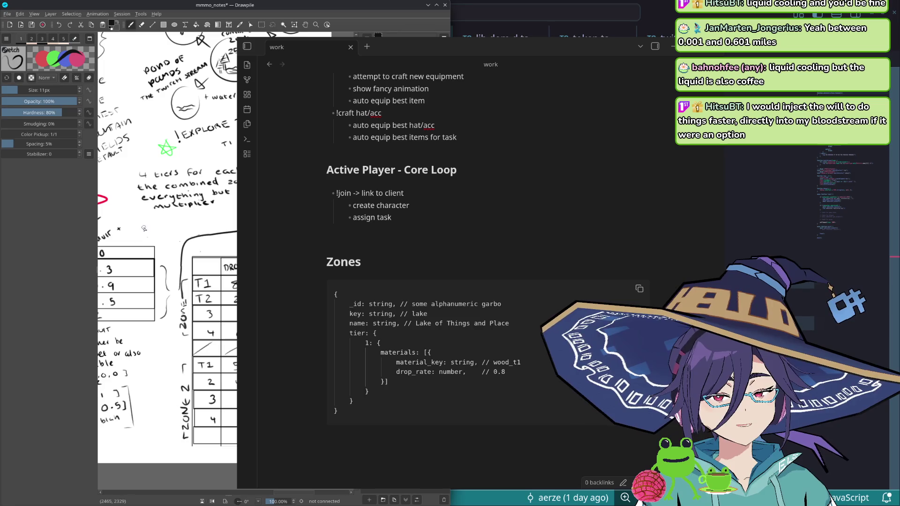
{"action": "scroll", "coordinate": [141, 225], "scroll_direction": "up", "scroll_amount": 2}
{"action": "scroll", "coordinate": [148, 207], "scroll_direction": "up", "scroll_amount": 1}
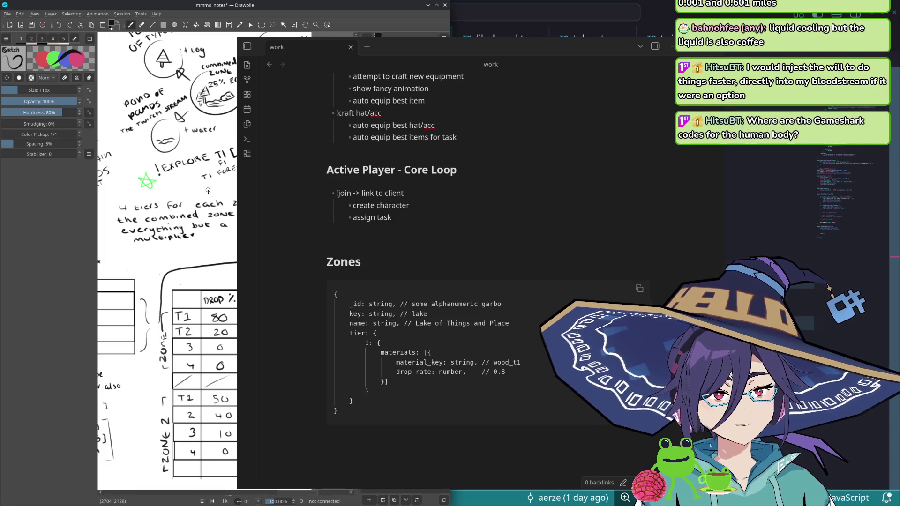
{"action": "scroll", "coordinate": [214, 190], "scroll_direction": "up", "scroll_amount": 3}
{"action": "scroll", "coordinate": [215, 190], "scroll_direction": "right", "scroll_amount": 2}
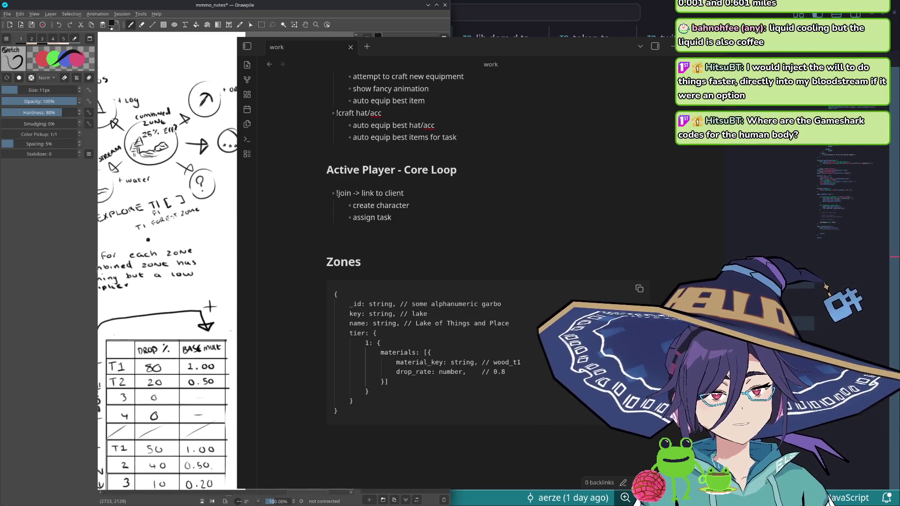
Step: Pan the sketch into view and add a small pen mark beside the T1 forest zone note
{"action": "left_click_drag", "start_coordinate": [219, 331], "coordinate": [258, 339]}
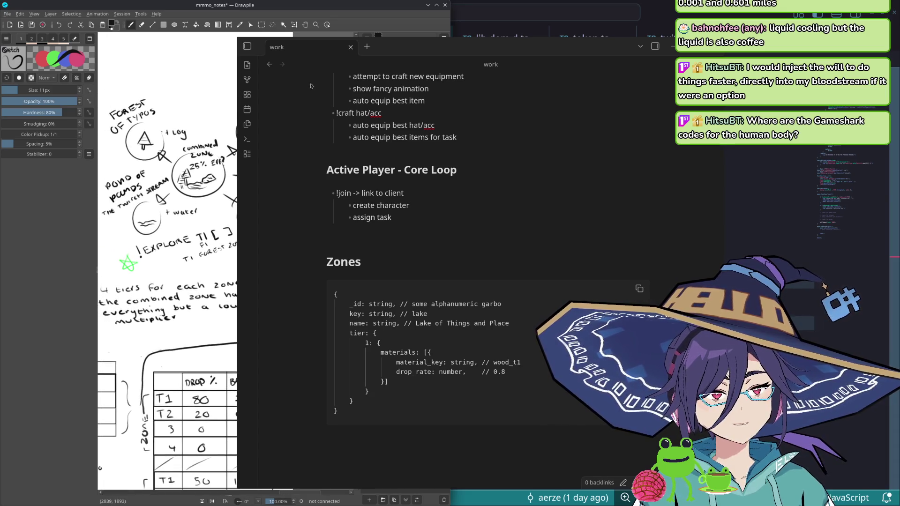
{"action": "left_click_drag", "start_coordinate": [310, 86], "coordinate": [411, 86]}
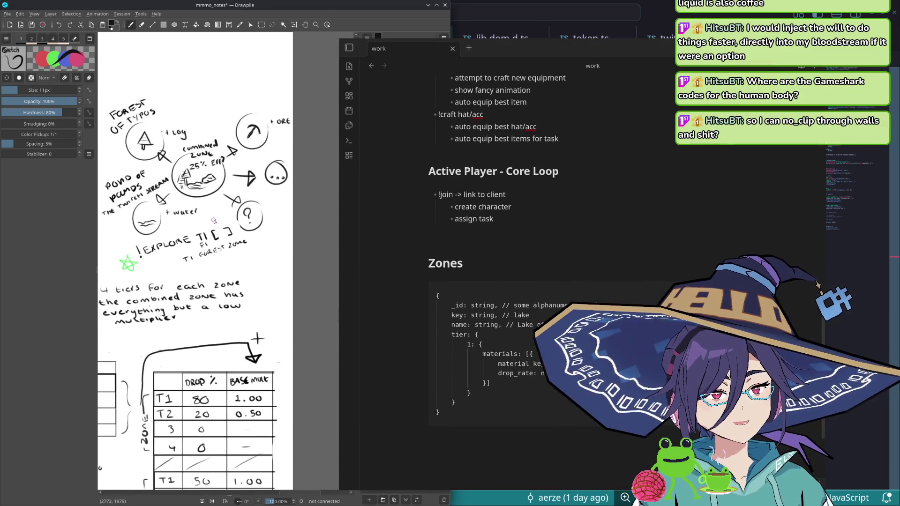
{"action": "left_click_drag", "start_coordinate": [192, 222], "coordinate": [246, 214]}
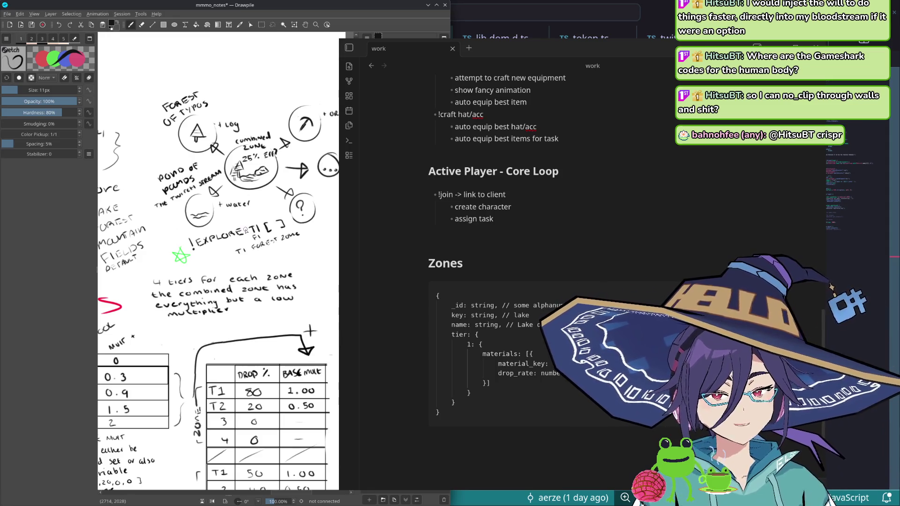
{"action": "left_click_drag", "start_coordinate": [233, 243], "coordinate": [240, 252]}
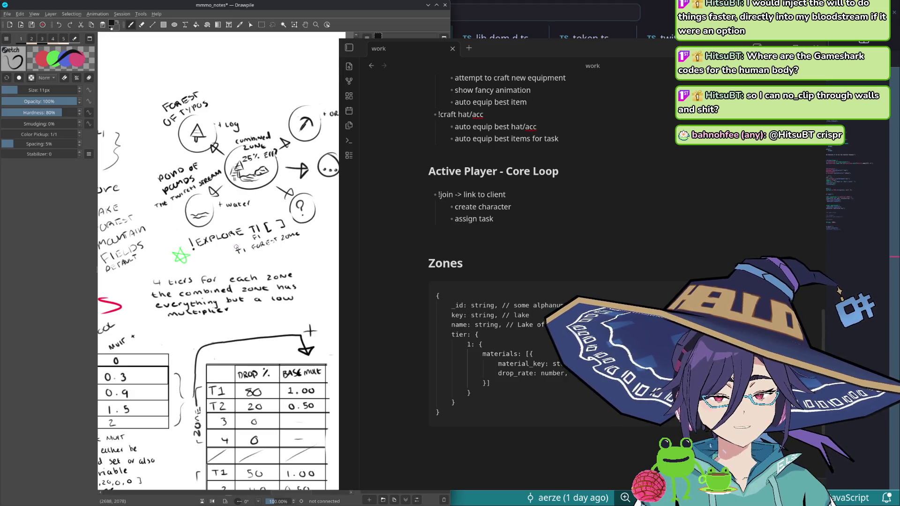
{"action": "scroll", "coordinate": [241, 262], "scroll_direction": "down", "scroll_amount": 3}
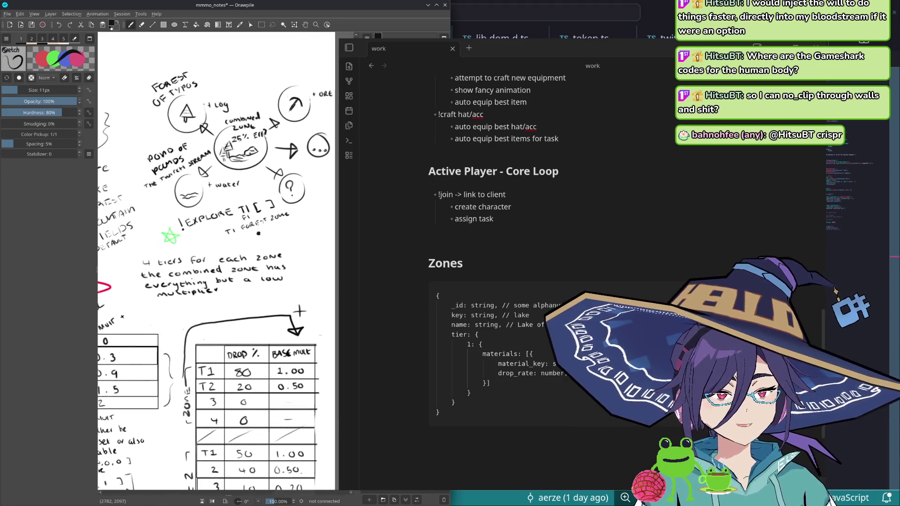
{"action": "left_click_drag", "start_coordinate": [257, 210], "coordinate": [249, 206]}
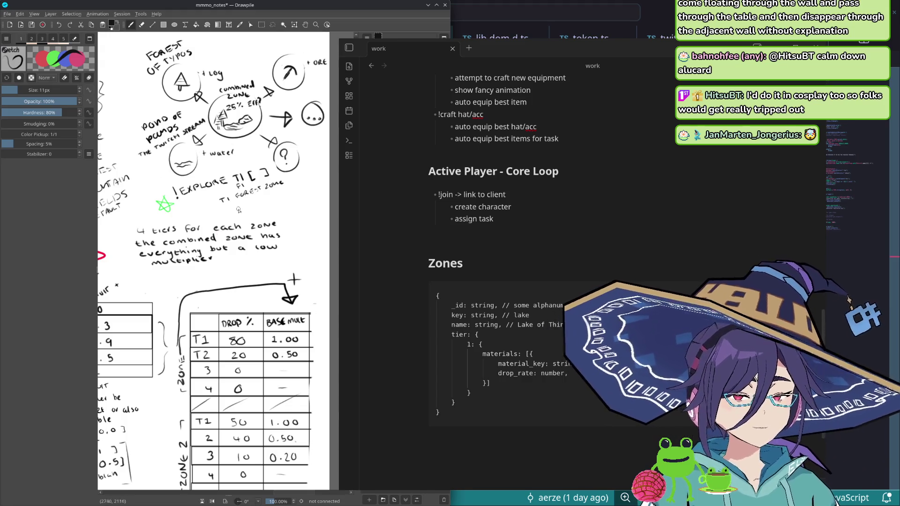
{"action": "left_click_drag", "start_coordinate": [168, 410], "coordinate": [253, 323]}
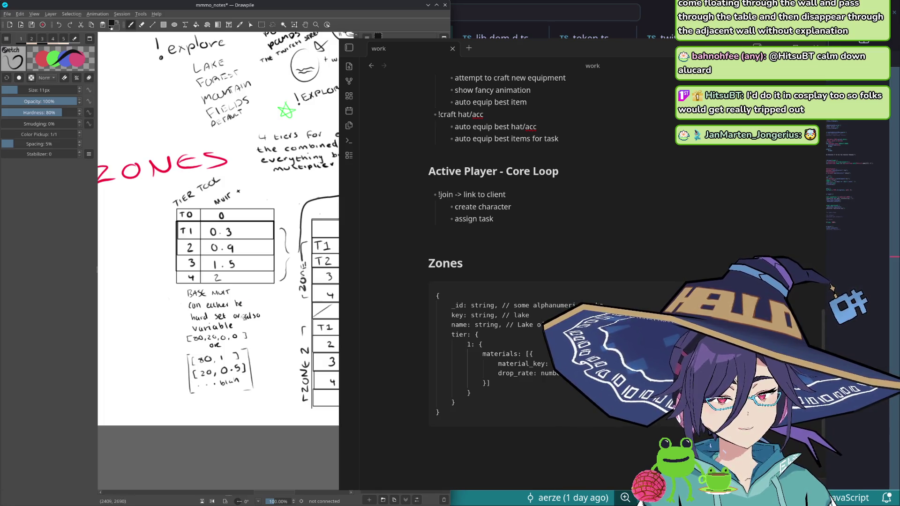
{"action": "left_click_drag", "start_coordinate": [251, 325], "coordinate": [160, 348]}
{"action": "left_click", "coordinate": [569, 373]}
Step: Add a custom_multiplier field typed number | undefined below drop_rate
{"action": "key", "text": "Return"}
{"action": "type", "text": "base_"}
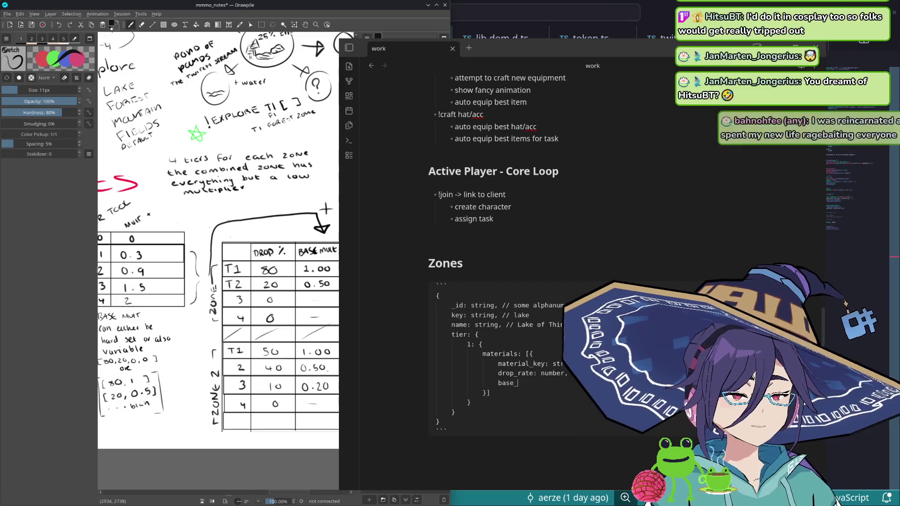
{"action": "key", "text": "BackSpace"}
{"action": "key", "text": "BackSpace"}
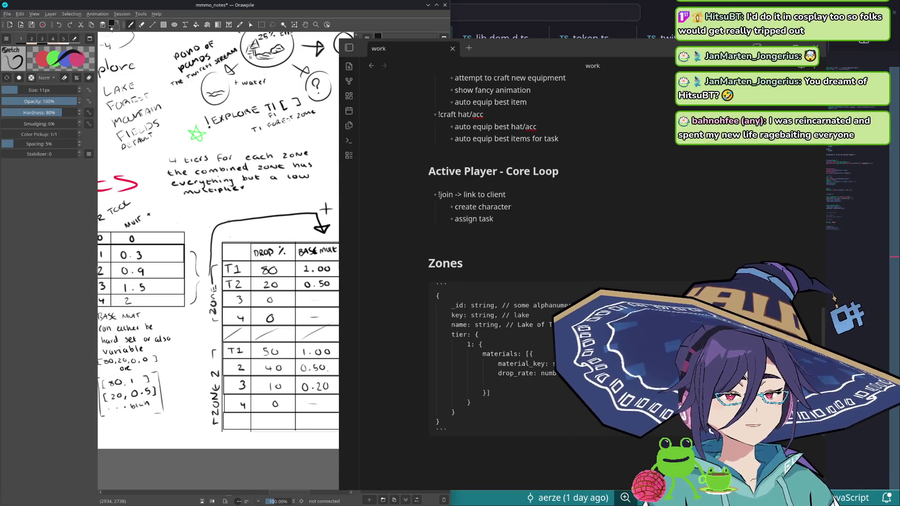
{"action": "type", "text": "custom_multiplie"}
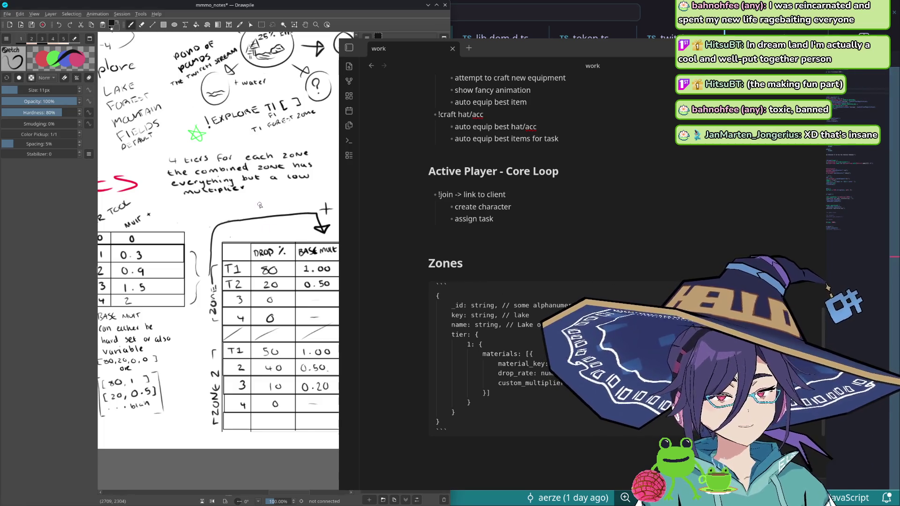
{"action": "left_click_drag", "start_coordinate": [259, 205], "coordinate": [267, 309]}
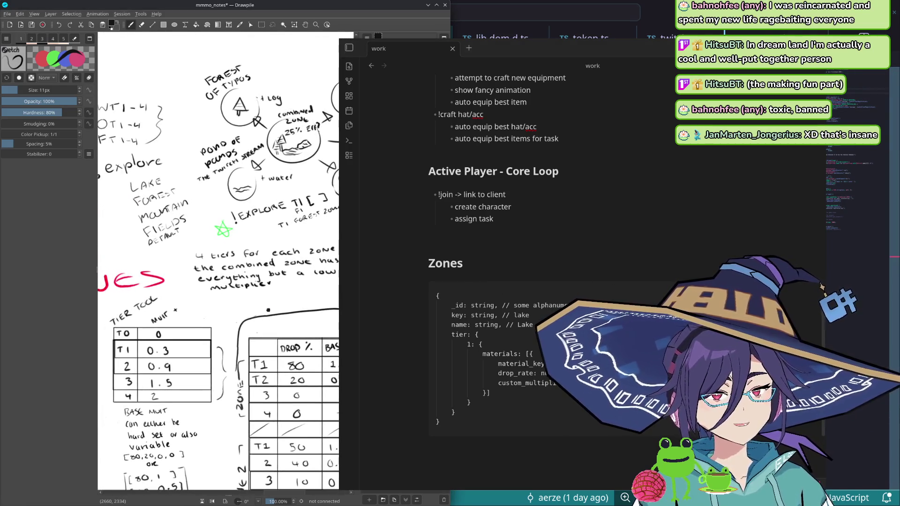
{"action": "mouse_move", "coordinate": [267, 311]}
{"action": "left_mouse_down"}
{"action": "mouse_move", "coordinate": [228, 271]}
{"action": "mouse_move", "coordinate": [148, 263]}
{"action": "left_mouse_up"}
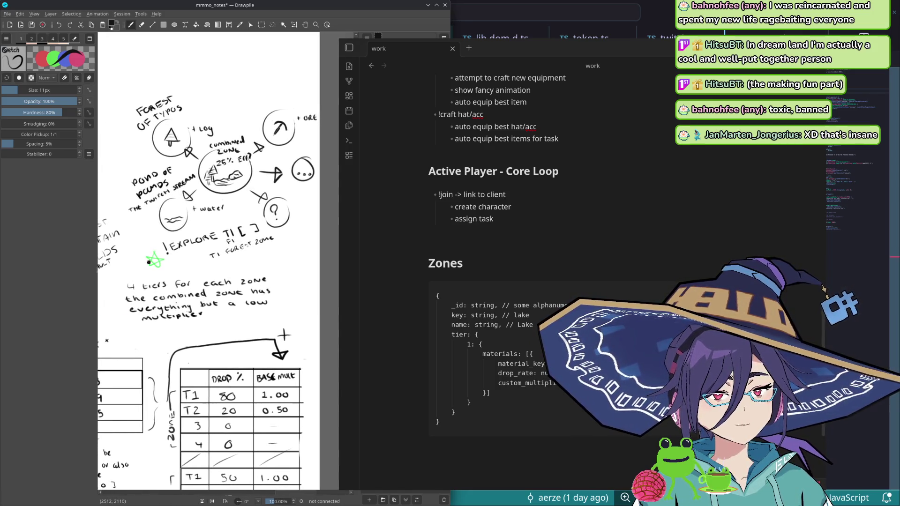
{"action": "left_click_drag", "start_coordinate": [240, 261], "coordinate": [241, 255]}
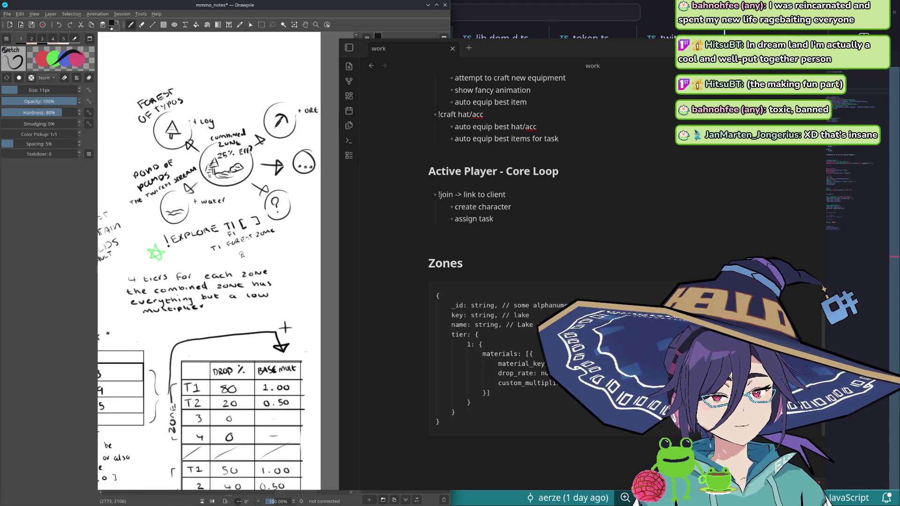
{"action": "scroll", "coordinate": [531, 296], "scroll_direction": "down", "scroll_amount": 2}
{"action": "scroll", "coordinate": [530, 297], "scroll_direction": "down", "scroll_amount": 4}
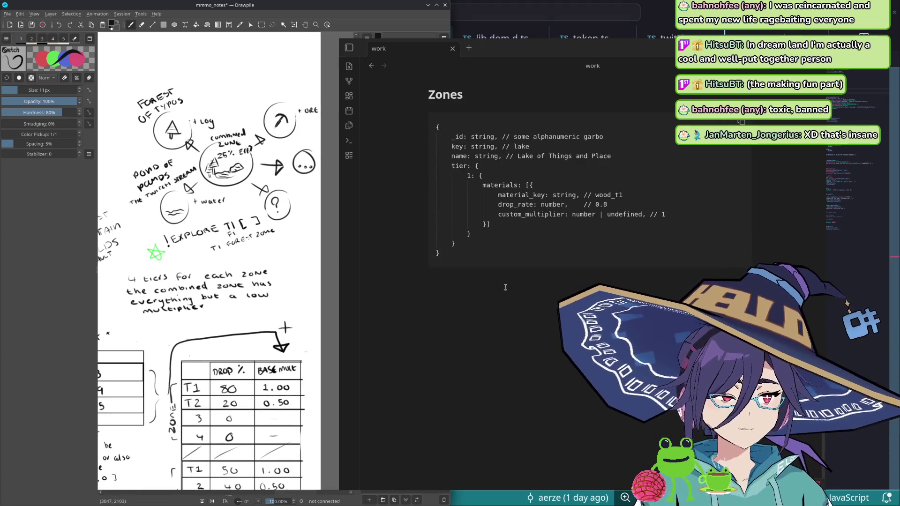
Step: Insert a level-4 'Zone Object' heading between Zones and the schema code block
{"action": "left_click", "coordinate": [505, 110]}
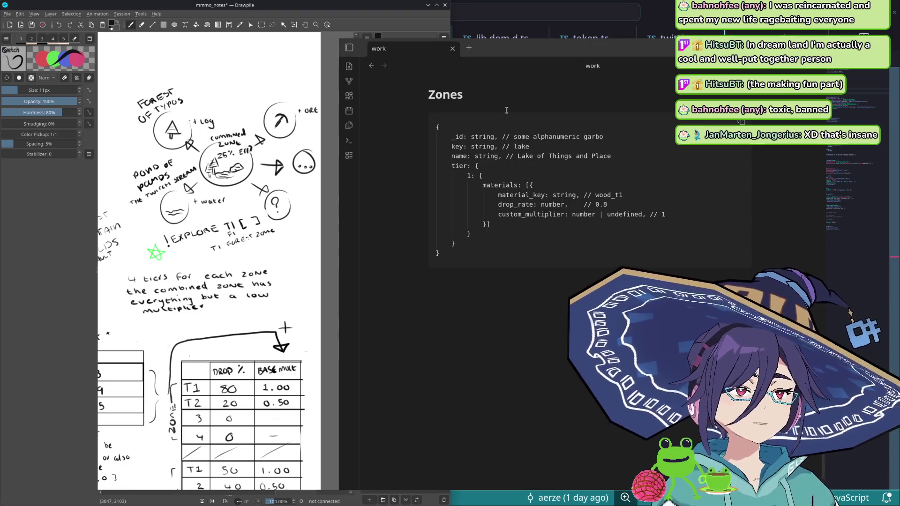
{"action": "key", "text": "Return"}
{"action": "type", "text": "#### Co"}
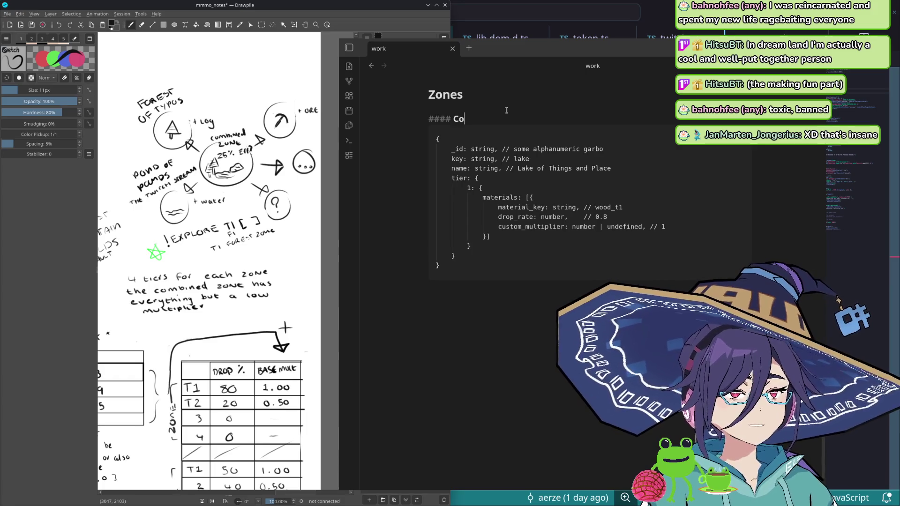
{"action": "key", "text": "BackSpace"}
{"action": "key", "text": "BackSpace"}
{"action": "type", "text": "Zone Object"}
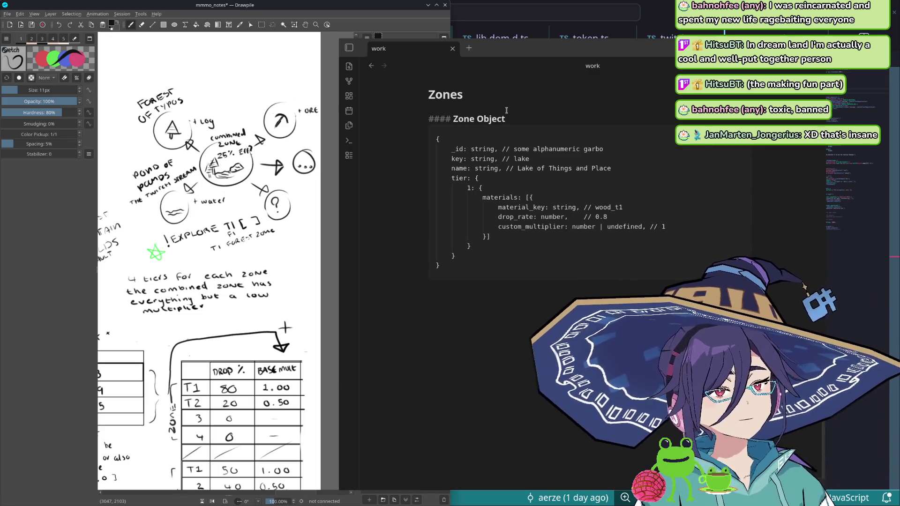
{"action": "key", "text": "Down"}
{"action": "key", "text": "Down"}
{"action": "key", "text": "Down"}
{"action": "key", "text": "Down"}
{"action": "key", "text": "Down"}
{"action": "key", "text": "Down"}
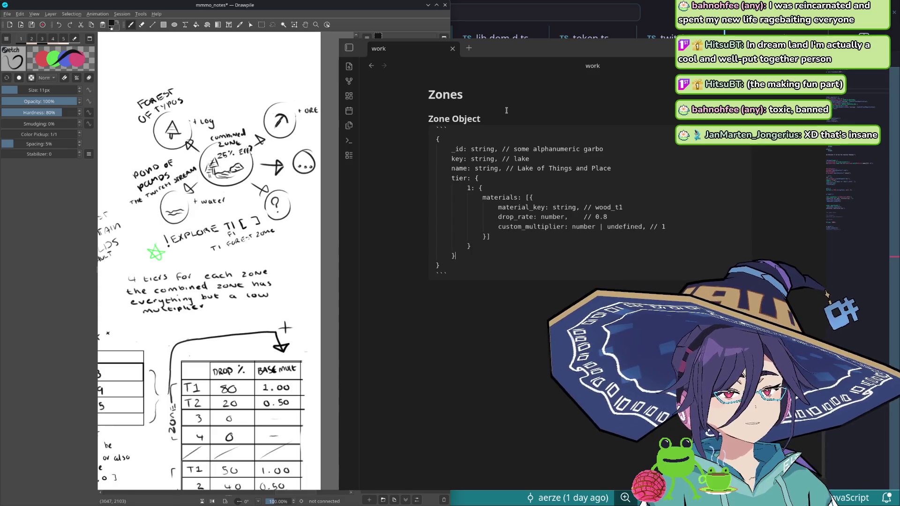
{"action": "key", "text": "Down"}
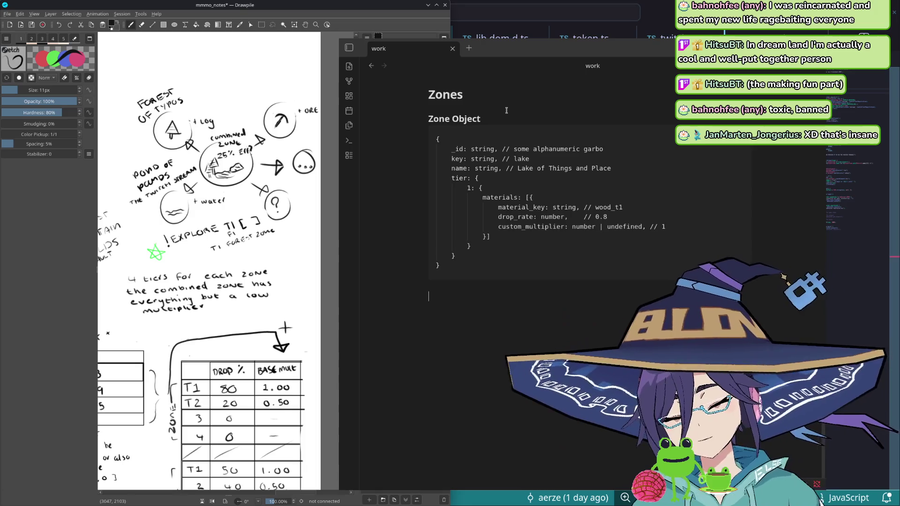
{"action": "type", "text": "Player"}
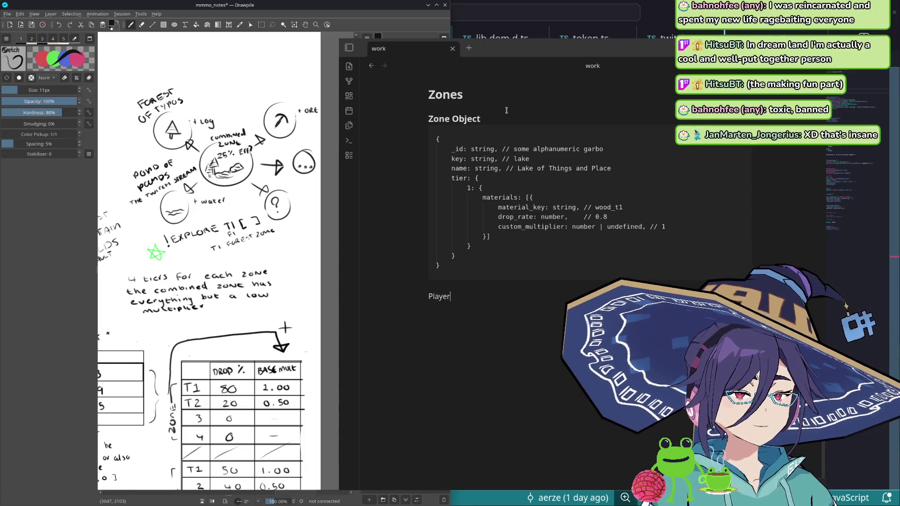
Step: Add a level-4 'Player Commands' heading after the code block
{"action": "key", "text": "Home"}
{"action": "type", "text": "#"}
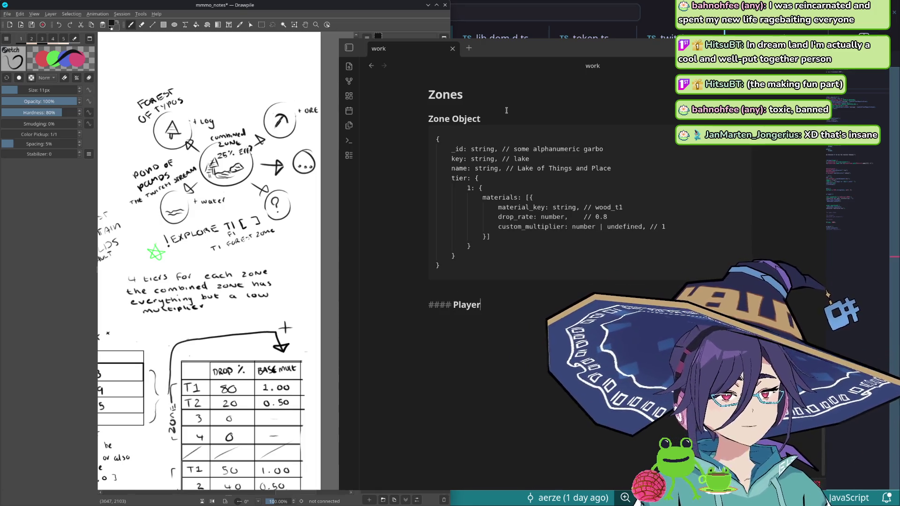
{"action": "key", "text": "End"}
{"action": "type", "text": "Commands"}
{"action": "key", "text": "Return"}
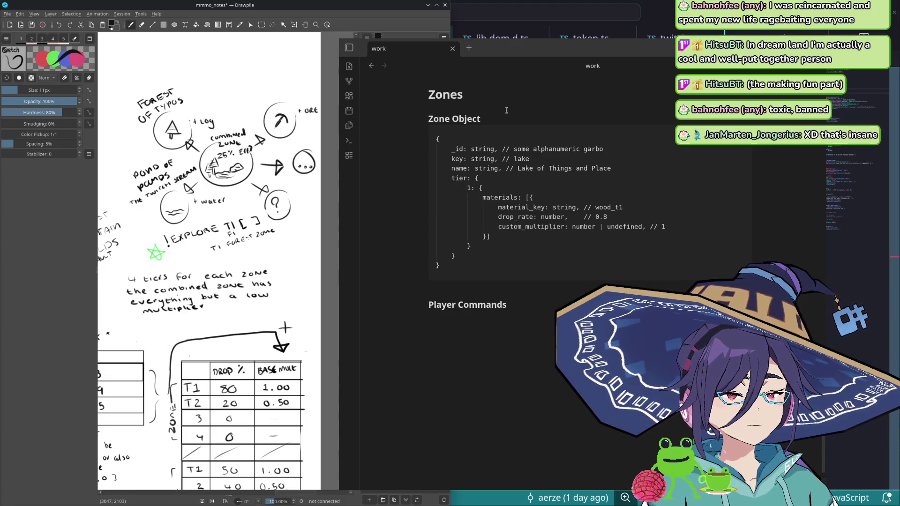
{"action": "key", "text": "Return"}
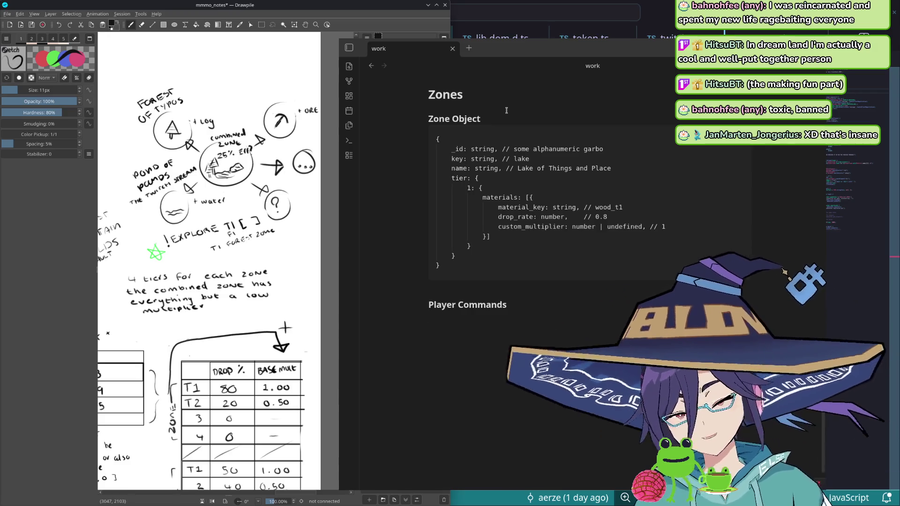
{"action": "type", "text": "!explo"}
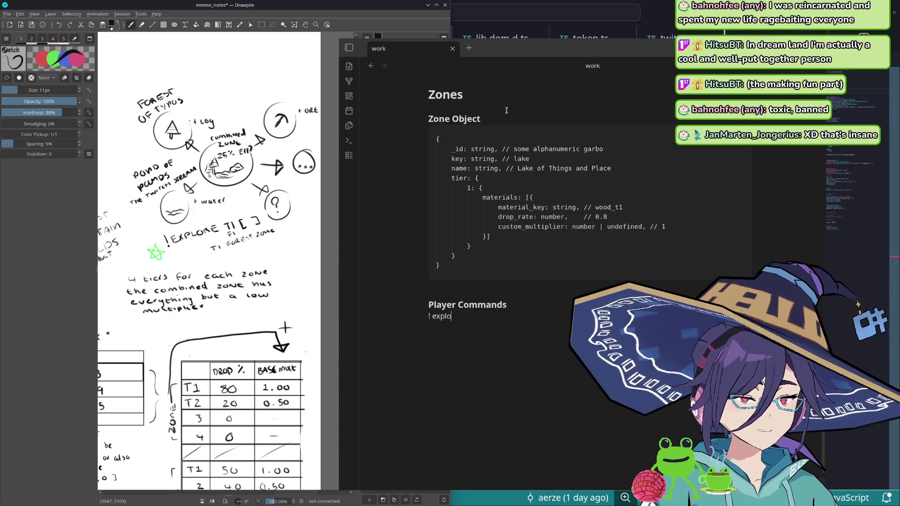
{"action": "type", "text": "re"}
Step: Write the !explore line with (level: number 1-4) and a name parameter
{"action": "key", "text": "Return"}
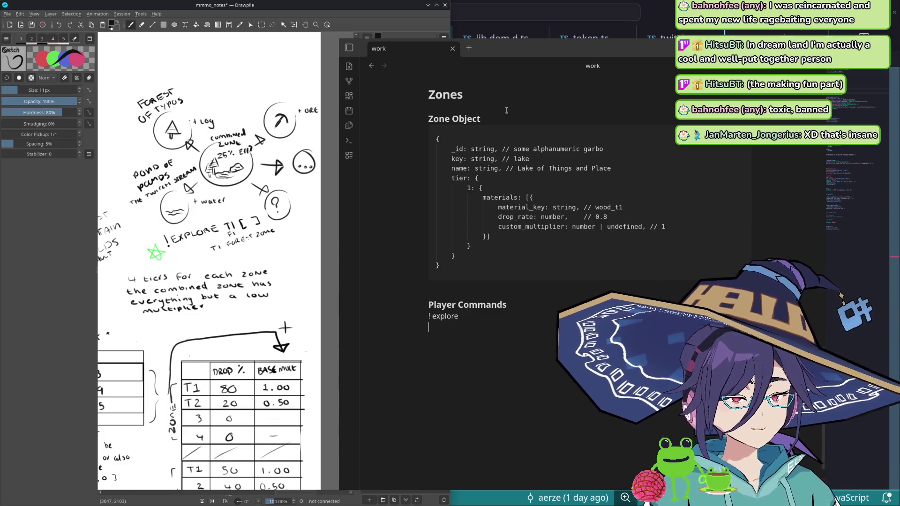
{"action": "key", "text": "BackSpace"}
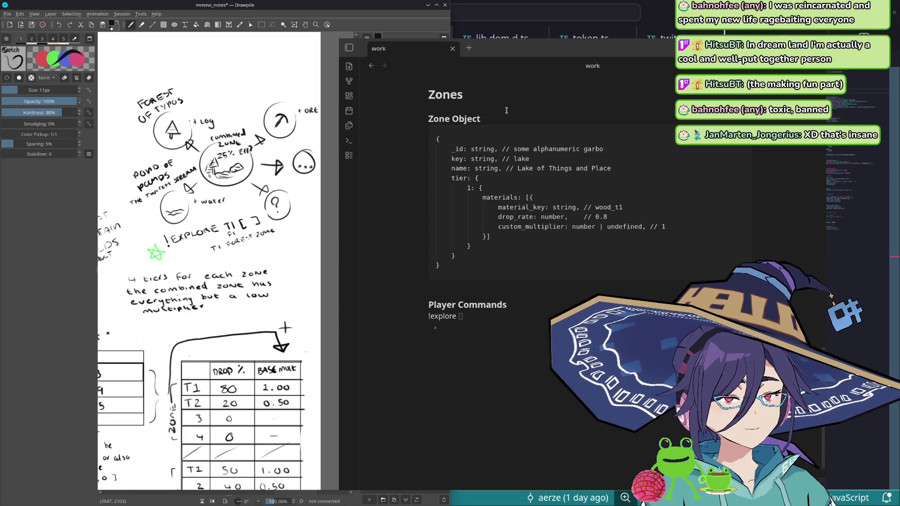
{"action": "key", "text": "BackSpace"}
{"action": "key", "text": "BackSpace"}
{"action": "key", "text": "BackSpace"}
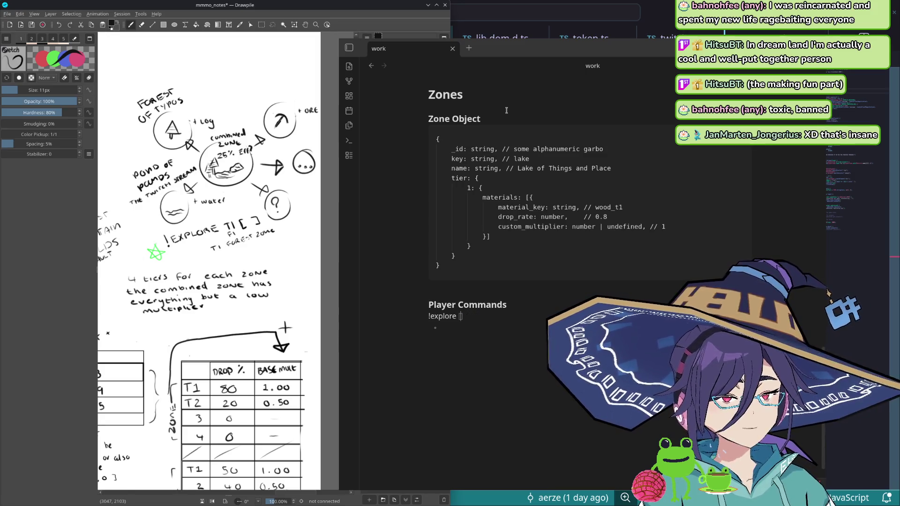
{"action": "type", "text": "(level)"}
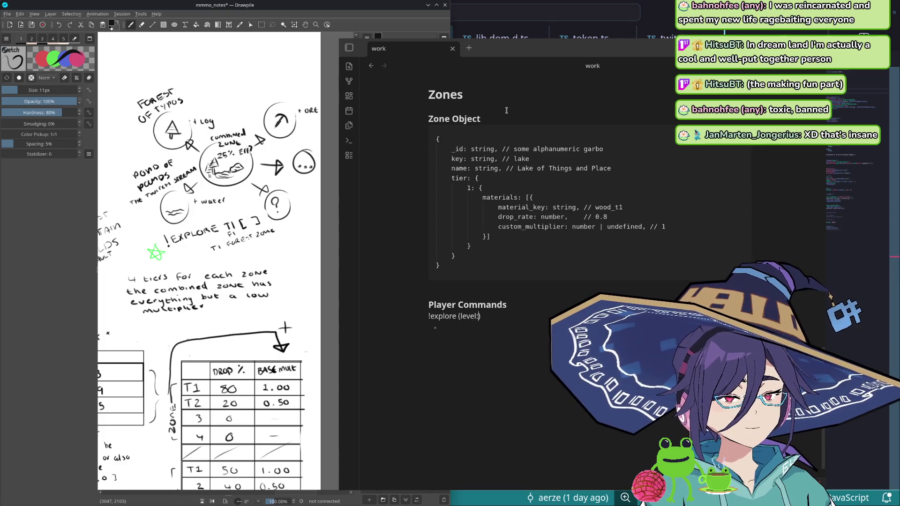
{"action": "type", "text": "ber"}
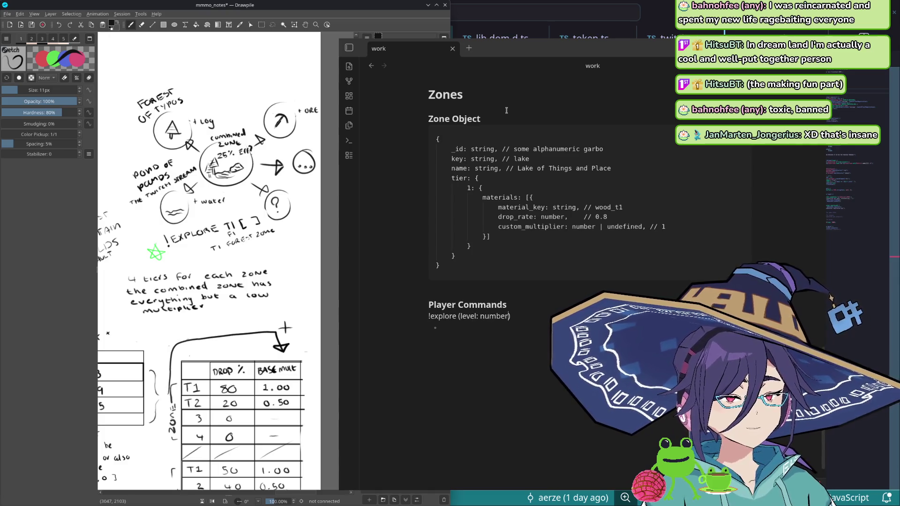
{"action": "type", "text": " 1"}
{"action": "key", "text": "BackSpace"}
{"action": "key", "text": "BackSpace"}
{"action": "type", "text": "-4)"}
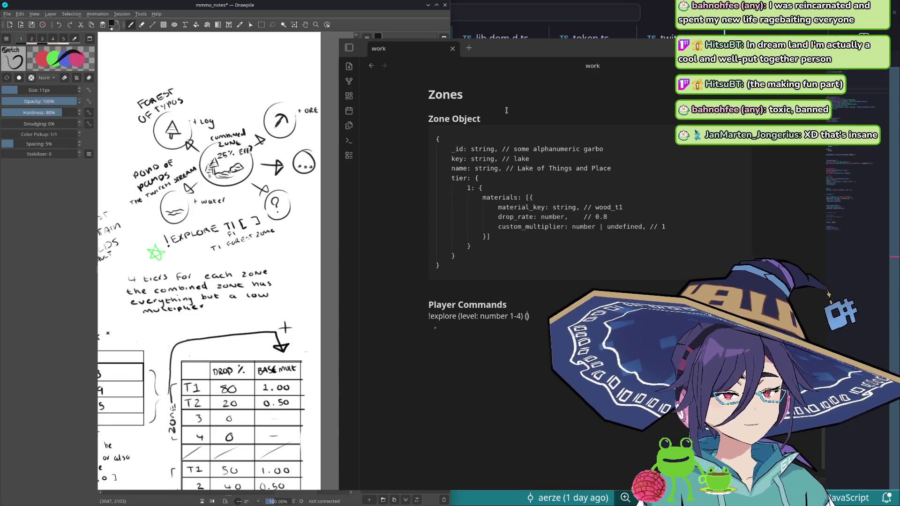
{"action": "type", "text": " (m"}
{"action": "key", "text": "BackSpace"}
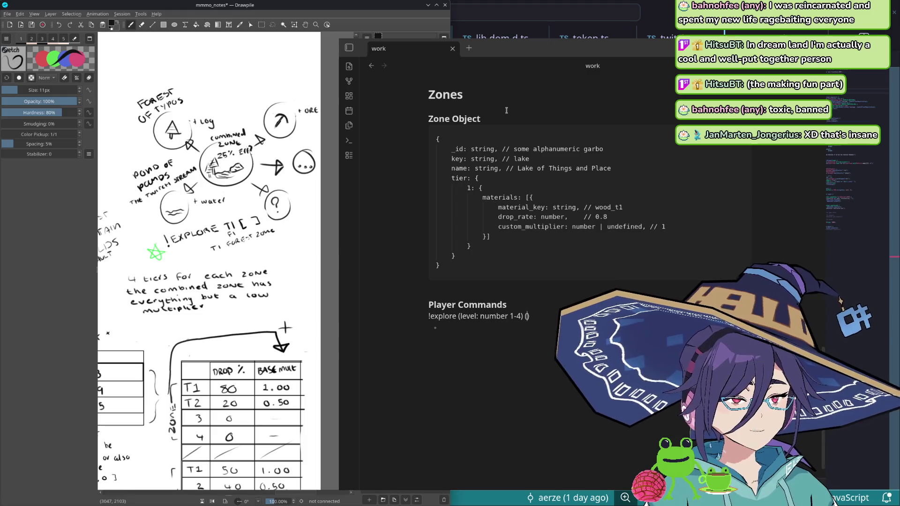
{"action": "type", "text": "name: str"}
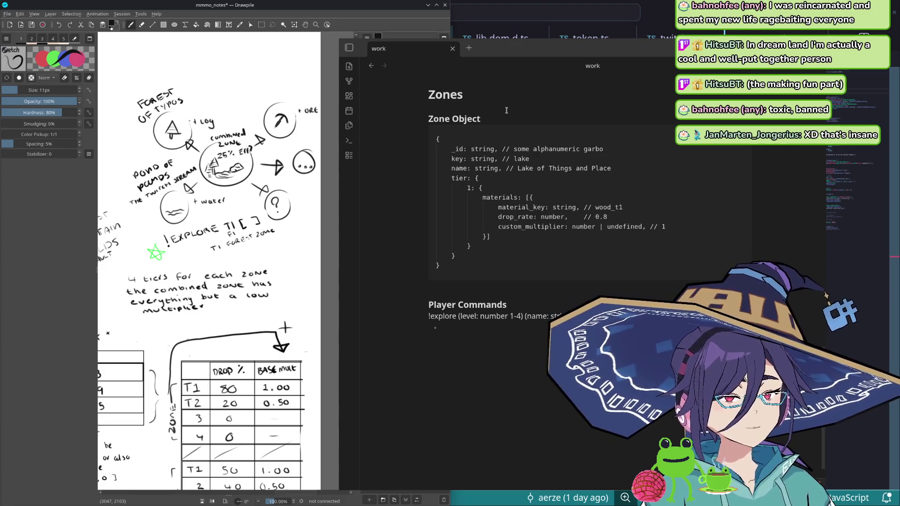
Step: Add a blank line between the Player Commands heading and the !explore line
{"action": "key", "text": "Up"}
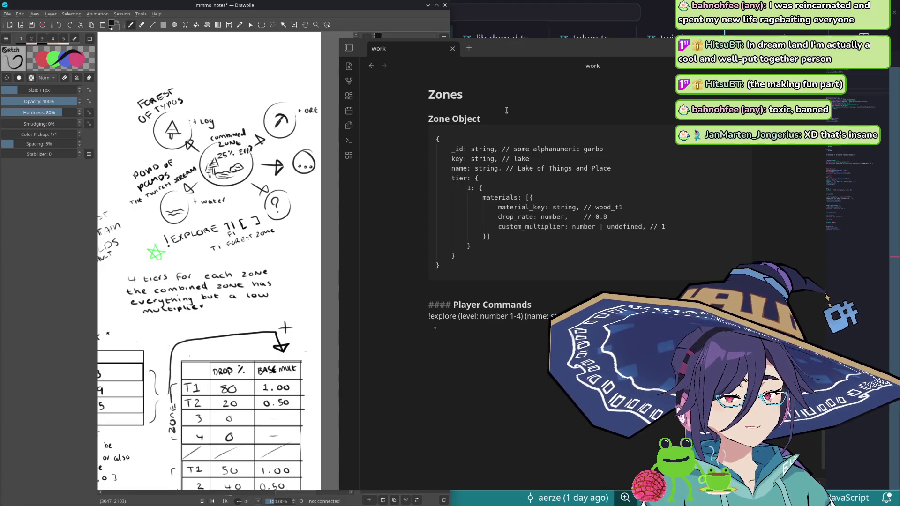
{"action": "key", "text": "Down"}
{"action": "key", "text": "Return"}
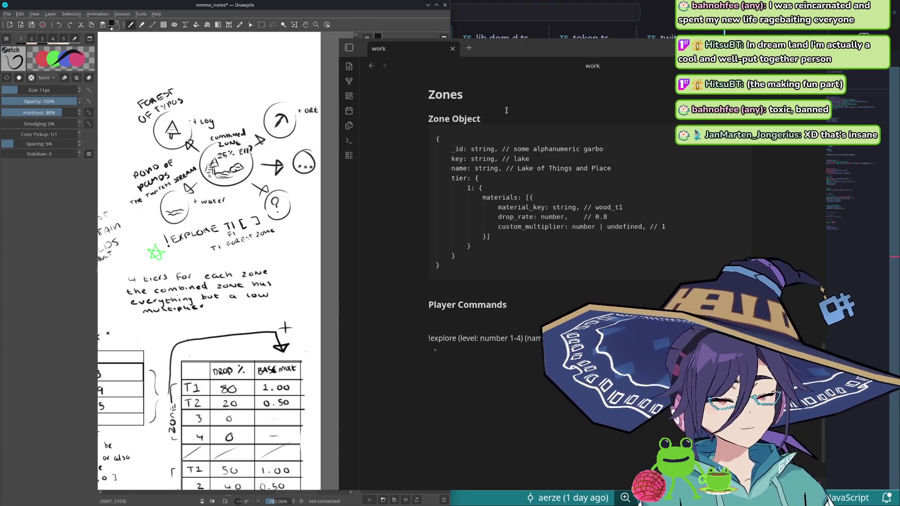
{"action": "type", "text": "!map"}
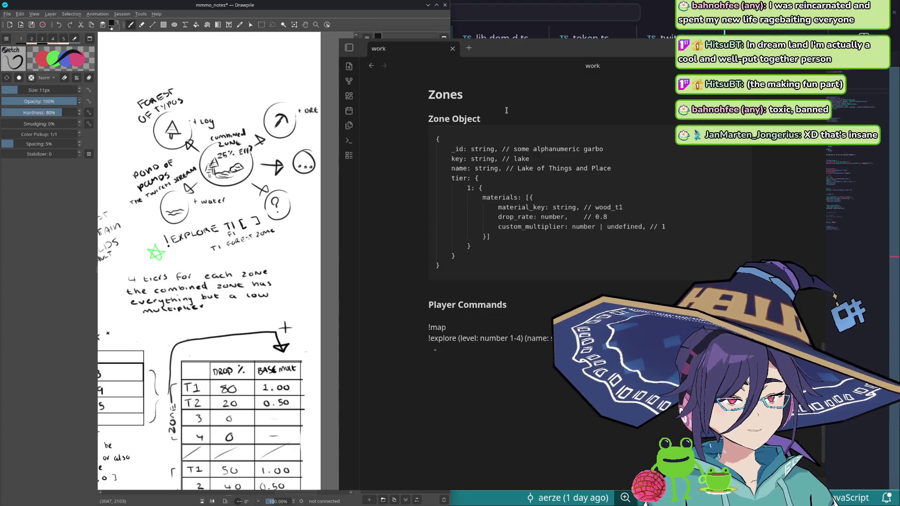
Step: Add '!map - list all zones' above !explore and type its name parameter string Zone.key
{"action": "key", "text": "BackSpace"}
{"action": "key", "text": "BackSpace"}
{"action": "type", "text": "list exisitn"}
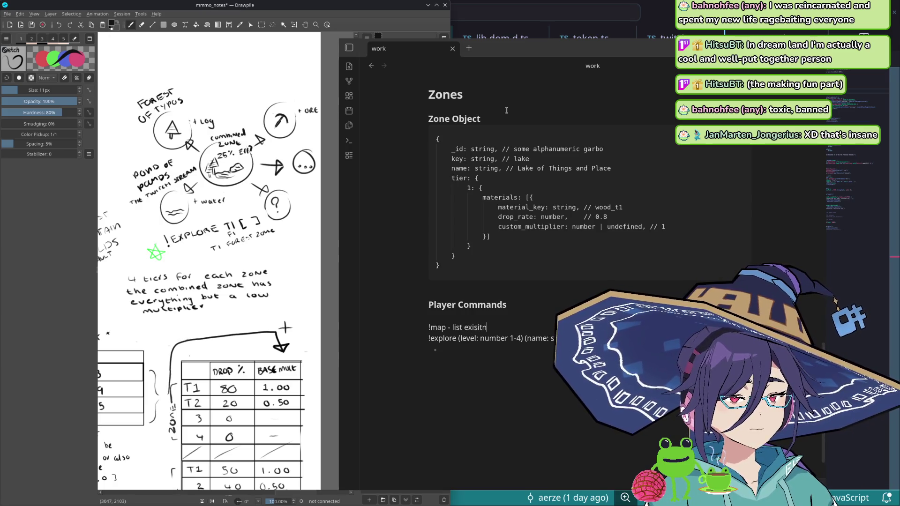
{"action": "key", "text": "BackSpace"}
{"action": "key", "text": "BackSpace"}
{"action": "key", "text": "BackSpace"}
{"action": "key", "text": "BackSpace"}
{"action": "key", "text": "BackSpace"}
{"action": "key", "text": "BackSpace"}
{"action": "key", "text": "BackSpace"}
{"action": "type", "text": "all zones"}
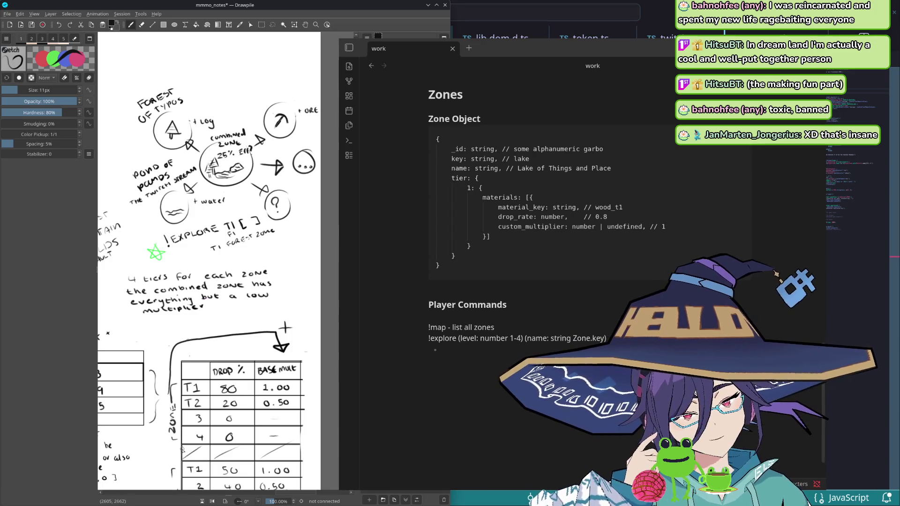
{"action": "left_click_drag", "start_coordinate": [169, 301], "coordinate": [255, 272]}
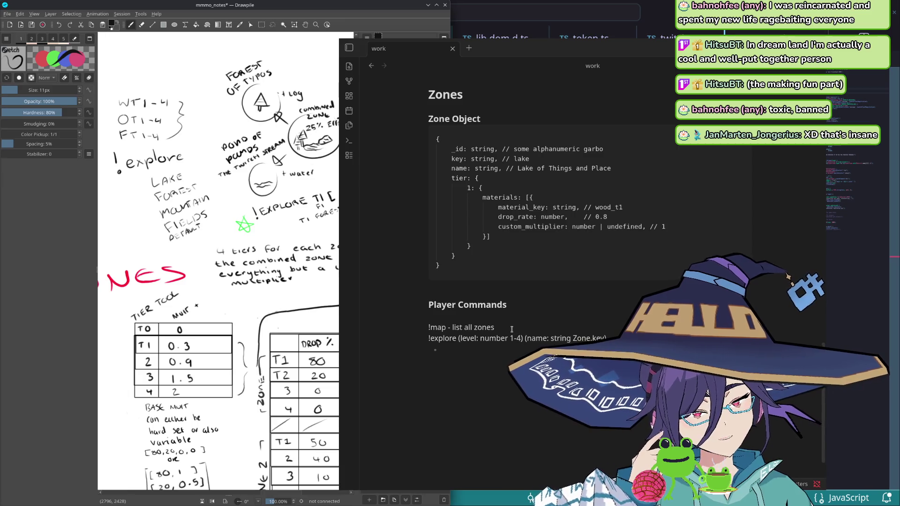
Step: Return focus to the Obsidian zone notes after panning the sketch
{"action": "left_click", "coordinate": [497, 329]}
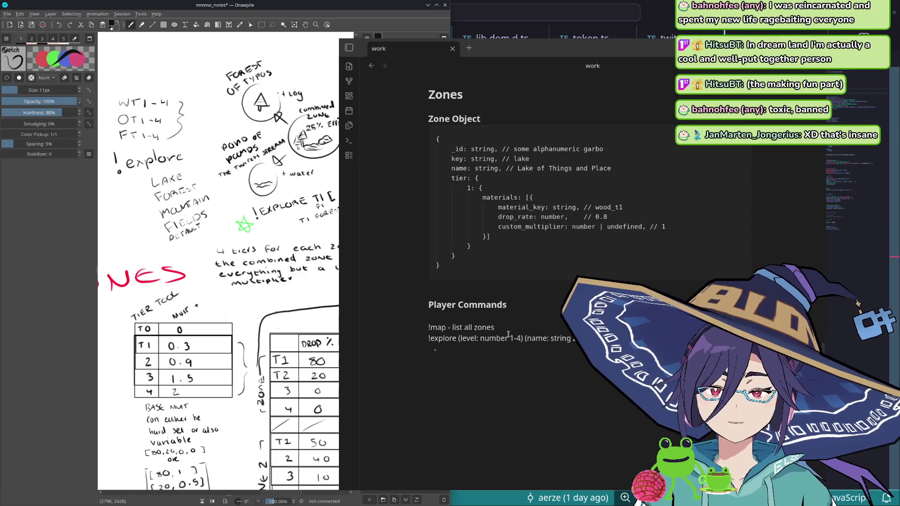
{"action": "scroll", "coordinate": [496, 331], "scroll_direction": "down", "scroll_amount": 1}
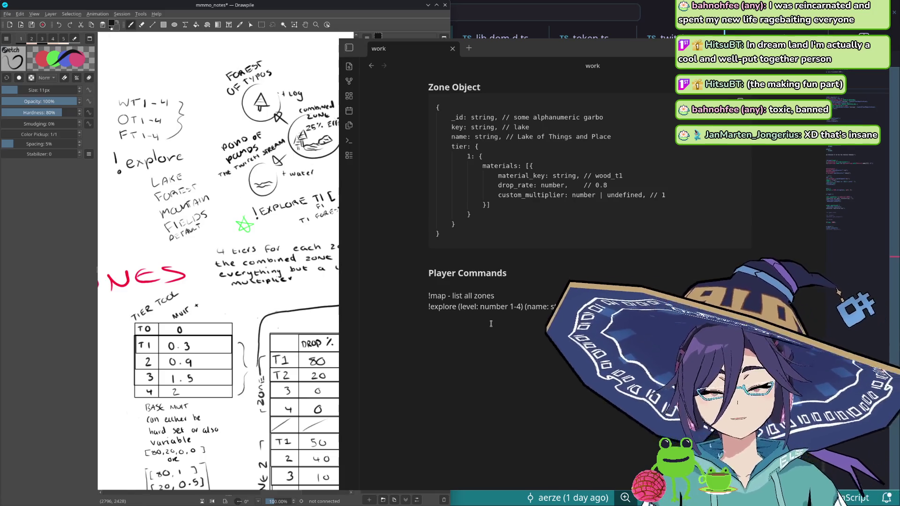
{"action": "type", "text": "!sleep"}
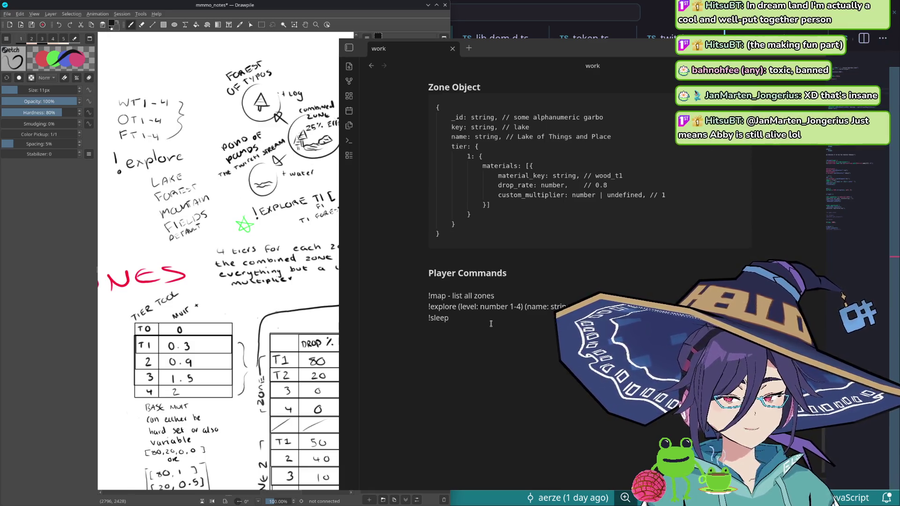
Step: Remove the '!sleep' command and begin a third command line with '!' below !explore
{"action": "key", "text": "BackSpace"}
{"action": "key", "text": "BackSpace"}
{"action": "key", "text": "BackSpace"}
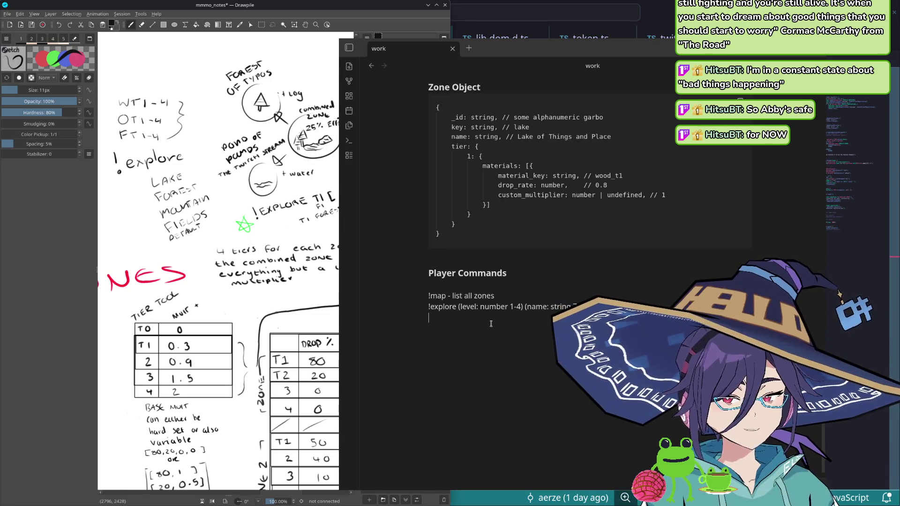
{"action": "key", "text": "Return"}
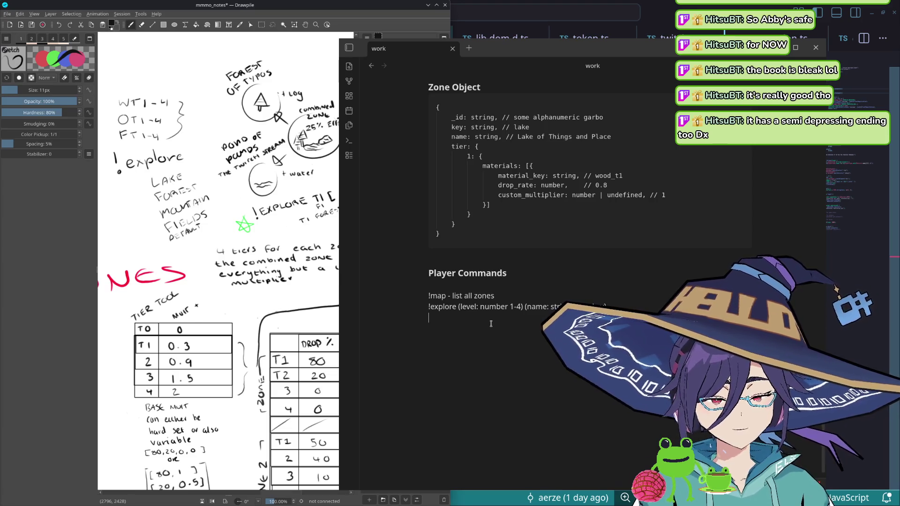
{"action": "type", "text": "!"}
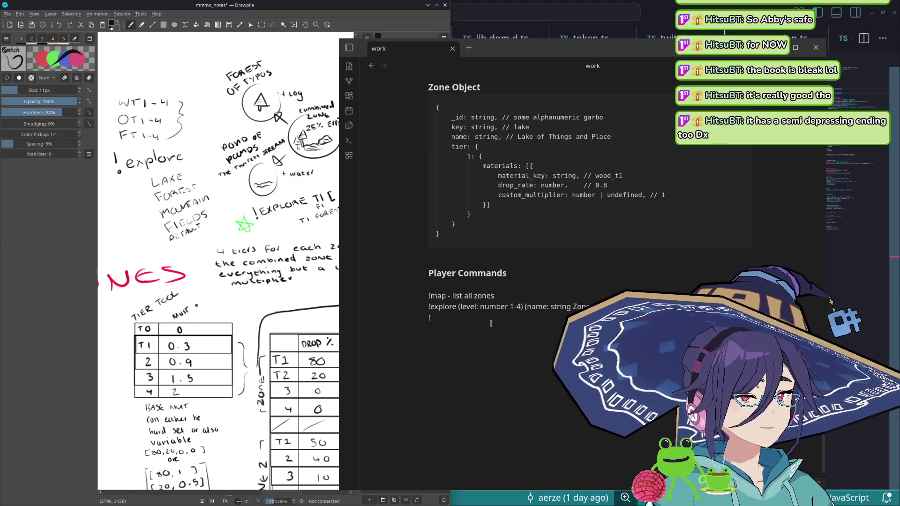
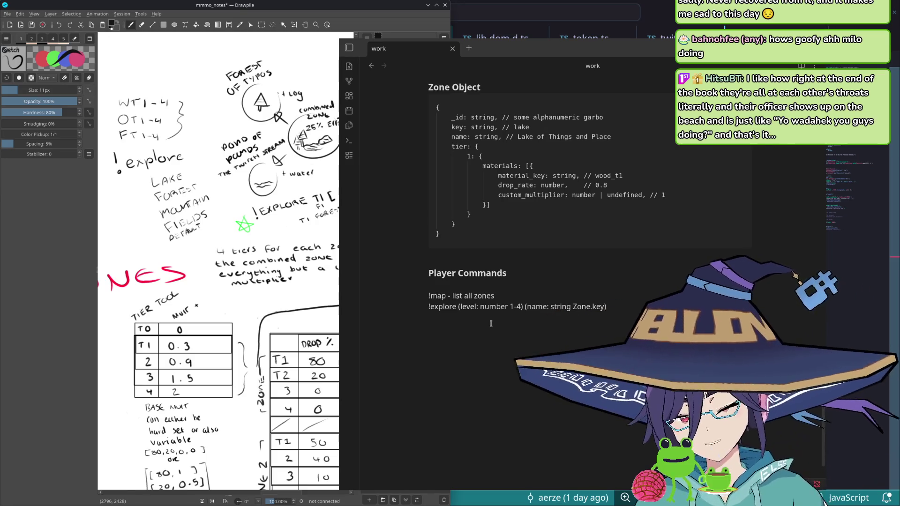
Step: Add the lines "player.task (explore)" and "player.task_data (level, )" under Player Commands
{"action": "key", "text": "Return"}
{"action": "key", "text": "Return"}
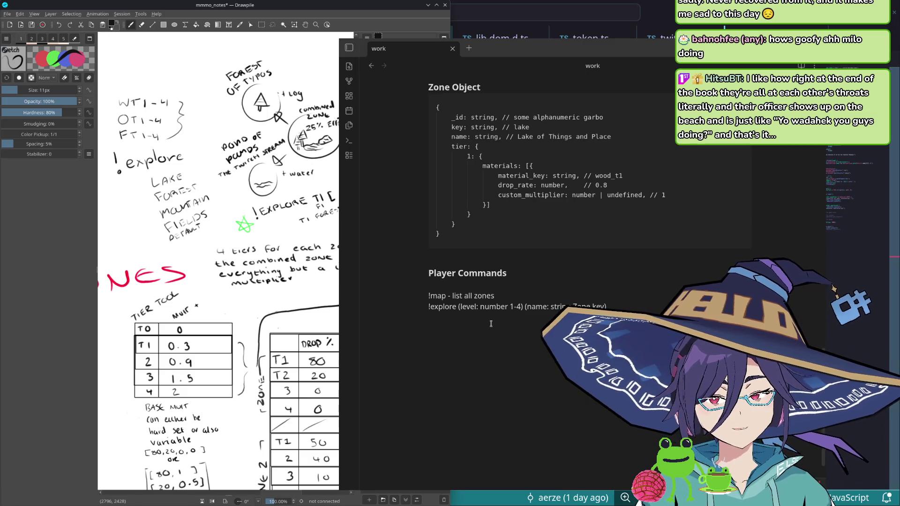
{"action": "type", "text": "player.task"}
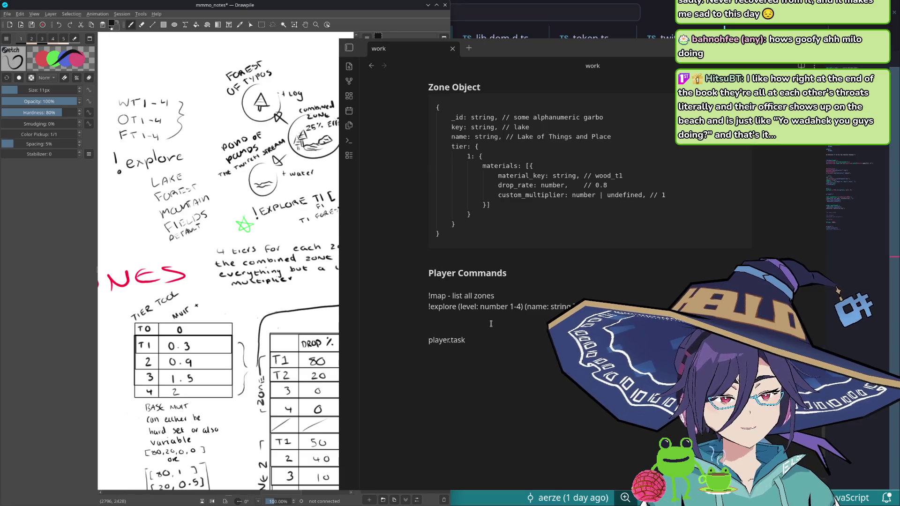
{"action": "type", "text": "xport"}
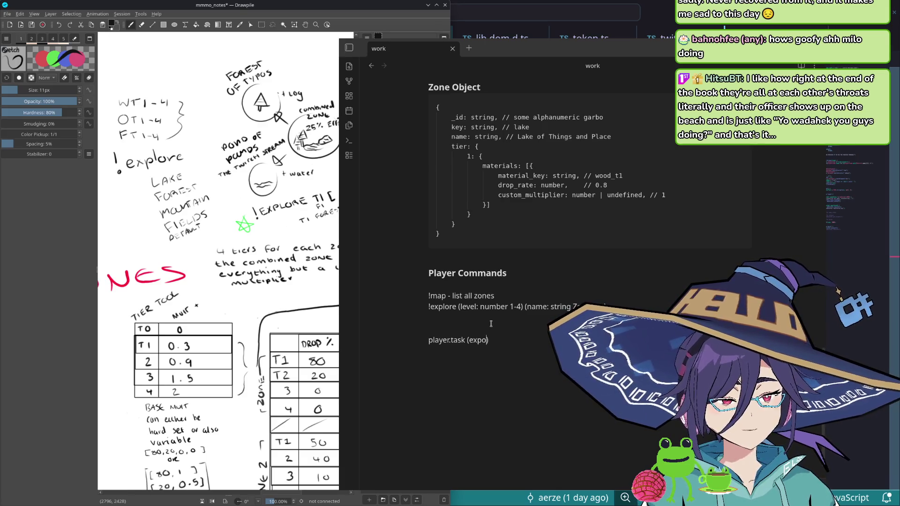
{"action": "type", "text": "player.task_data (level,"}
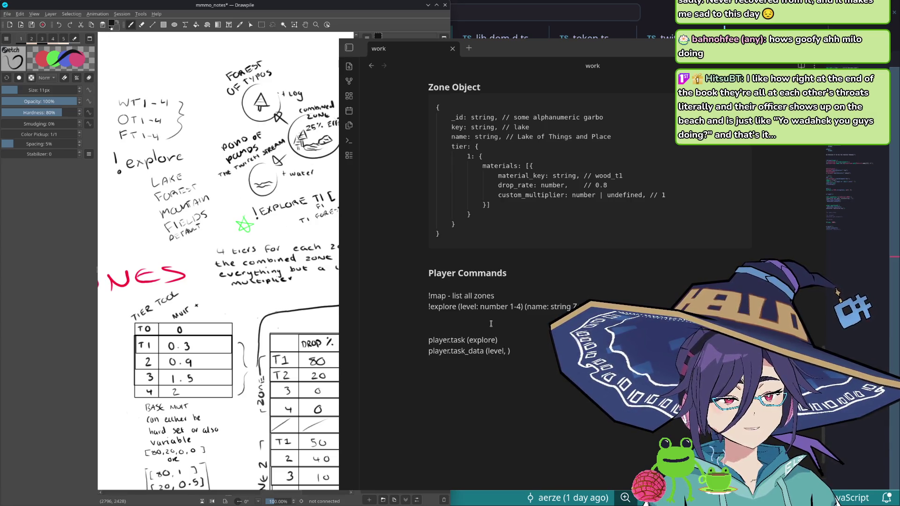
Step: Restore the accidentally deleted !explore line and replace "level" with "tier" in task_data
{"action": "triple_click", "coordinate": [468, 306]}
{"action": "key", "text": "BackSpace"}
{"action": "key", "text": "ctrl+z"}
{"action": "type", "text": "tier"}
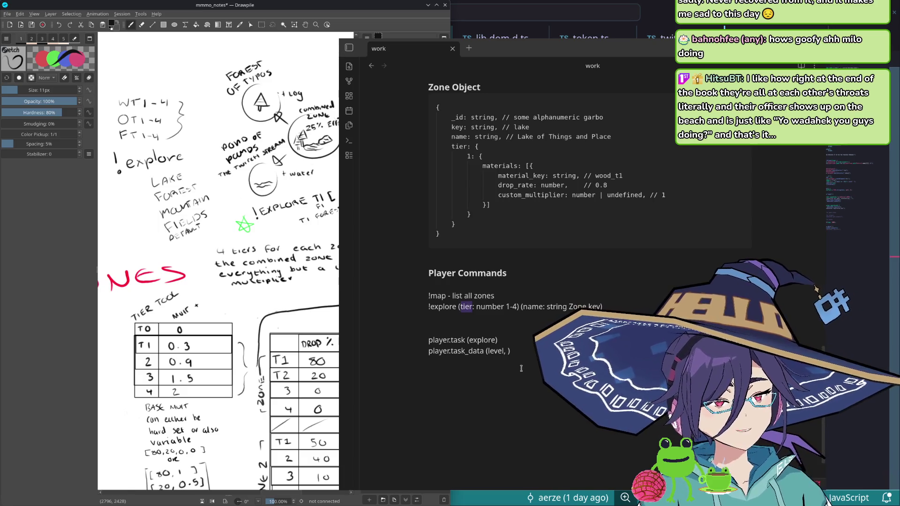
{"action": "double_click", "coordinate": [496, 350]}
{"action": "type", "text": "tier"}
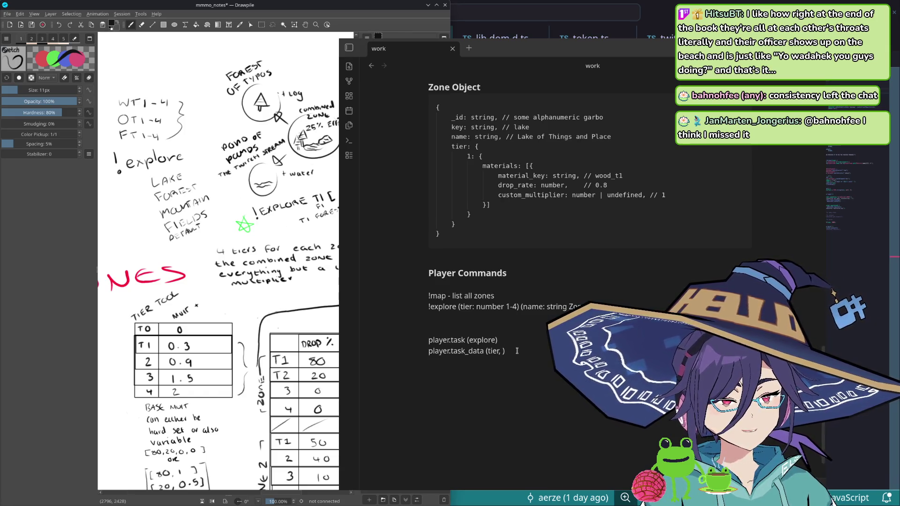
{"action": "type", "text": "me"}
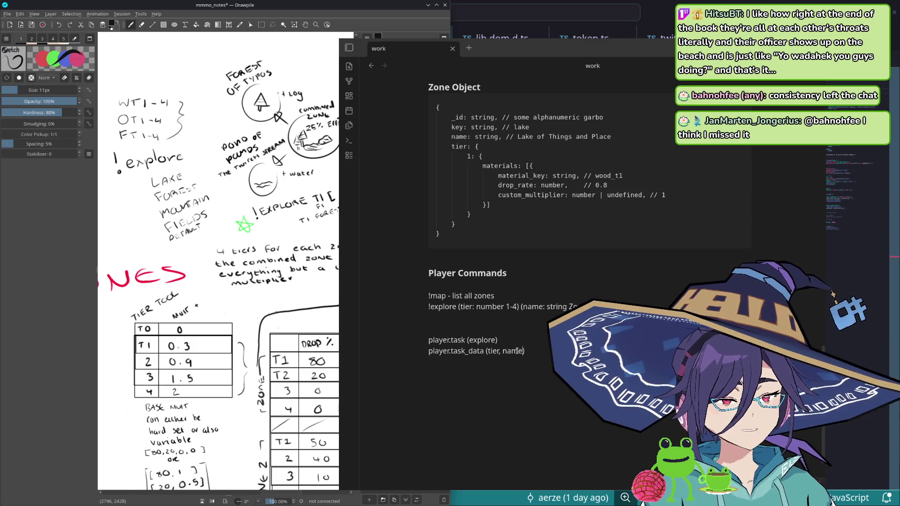
Step: Complete task_data as "(tier, key)" and revert the !explore parameters to level and name
{"action": "key", "text": "Up"}
{"action": "key", "text": "Up"}
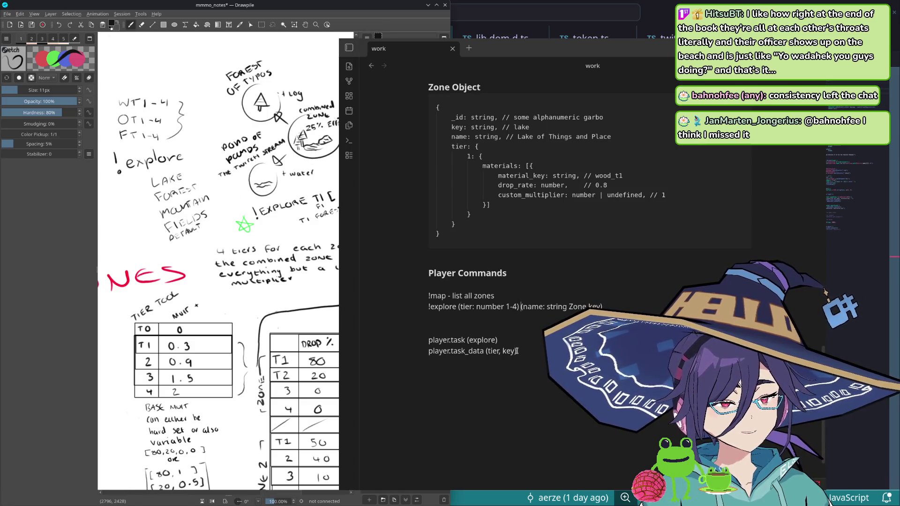
{"action": "key", "text": "Right"}
{"action": "key", "text": "Right"}
{"action": "key", "text": "Right"}
{"action": "key", "text": "ctrl+shift+Right"}
{"action": "type", "text": "key"}
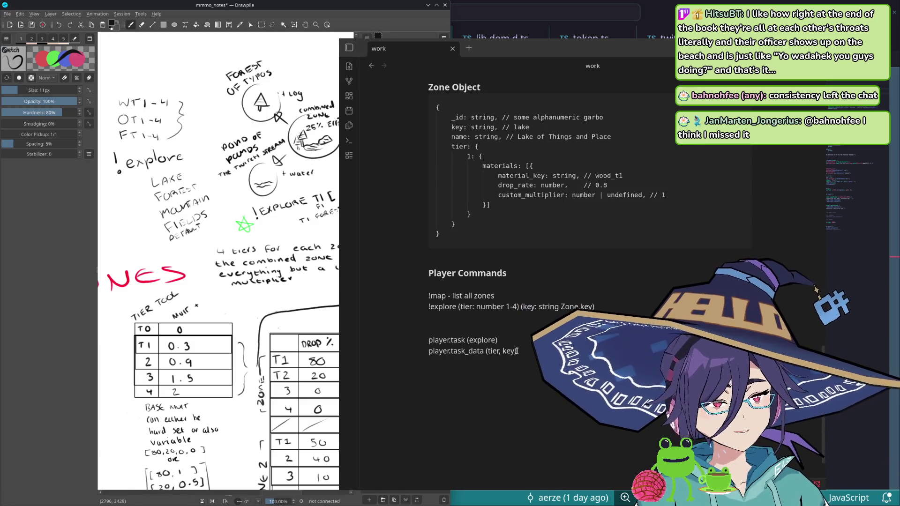
{"action": "key", "text": "ctrl+shift+Left"}
{"action": "type", "text": "name"}
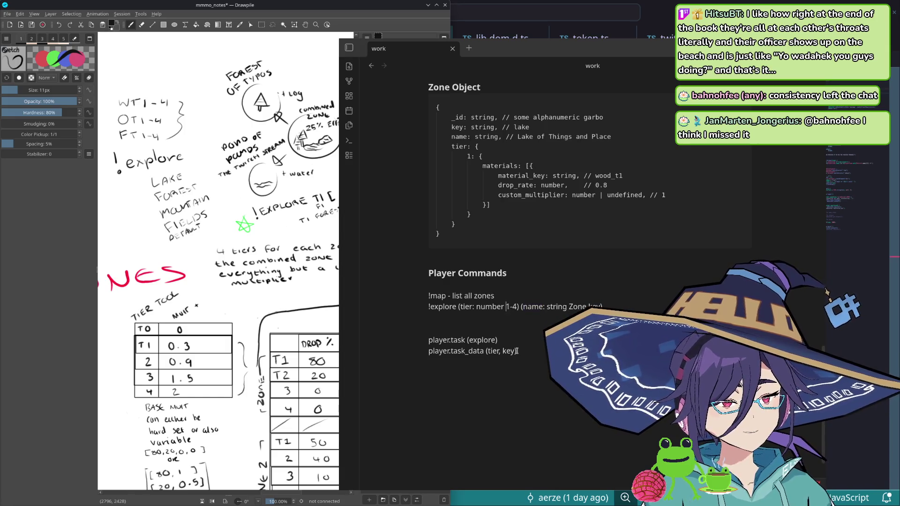
{"action": "key", "text": "ctrl+shift+Left"}
{"action": "type", "text": "level"}
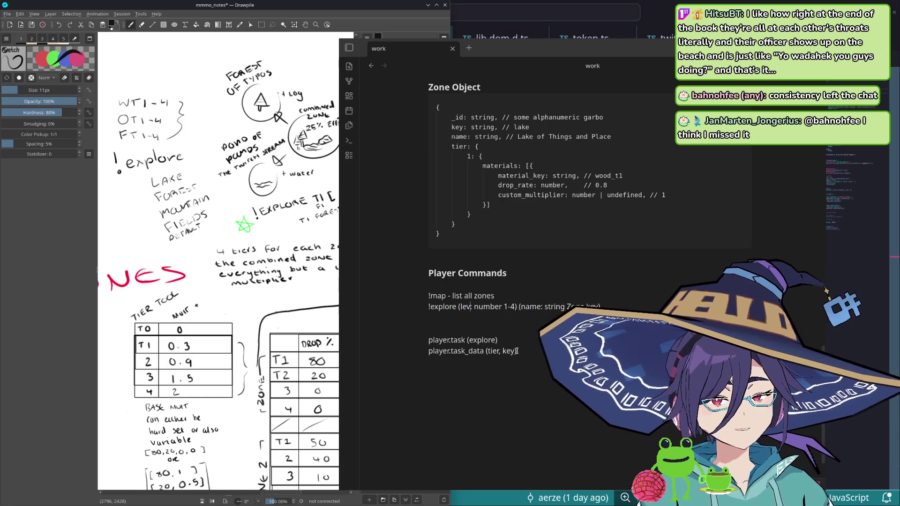
{"action": "key", "text": "Down"}
{"action": "key", "text": "Up"}
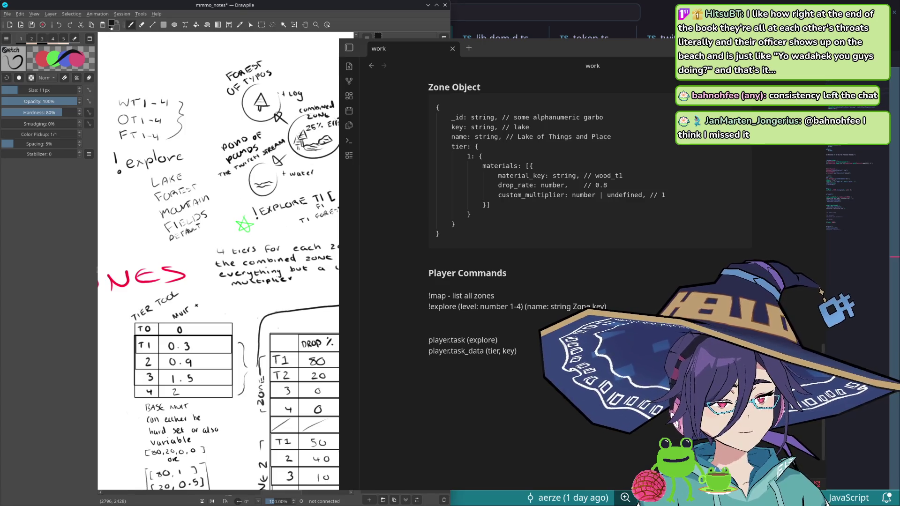
{"action": "key", "text": "Up"}
{"action": "key", "text": "Up"}
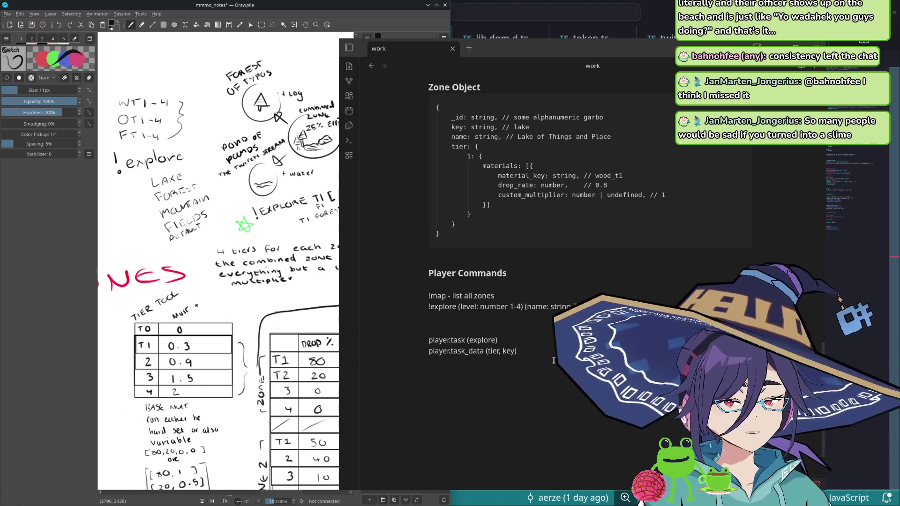
{"action": "type", "text": "```"}
{"action": "type", "text": "main_loop("}
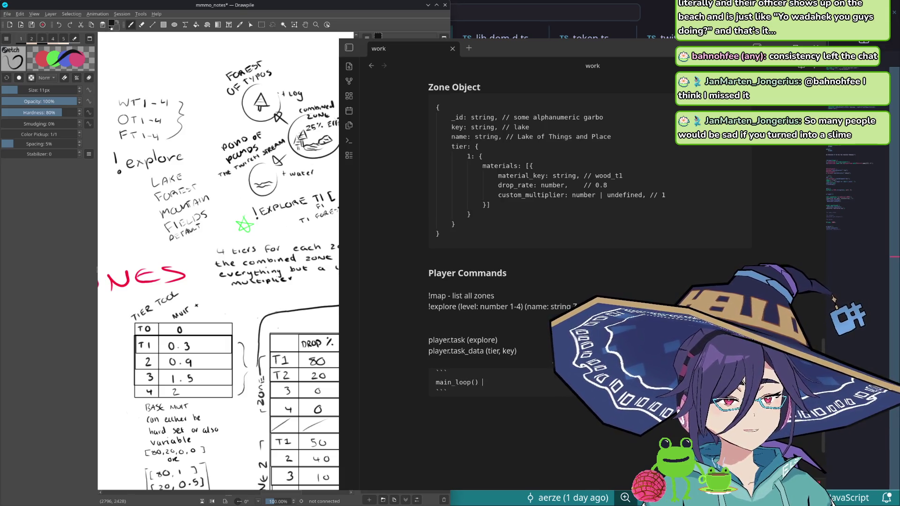
{"action": "type", "text": "P"}
Step: Sketch main_loop() { } containing a nested zone_loop() { } block in the code block
{"action": "key", "text": "Return"}
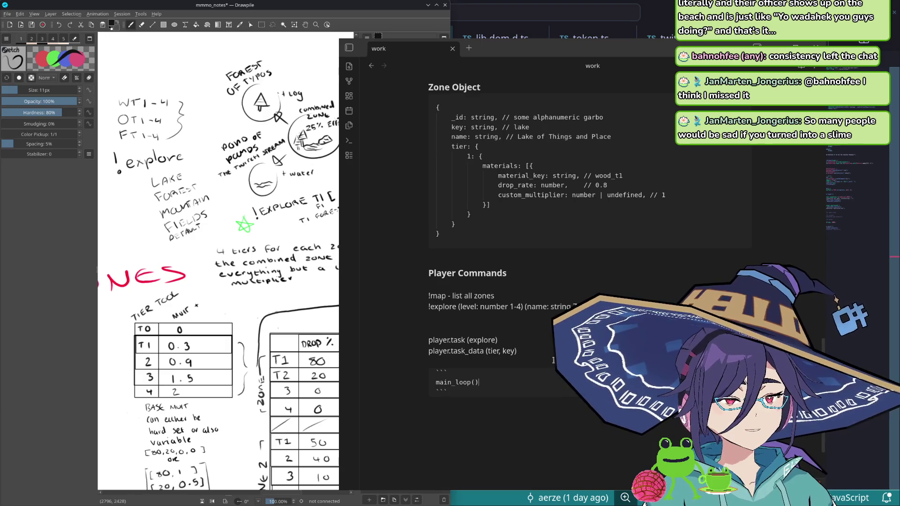
{"action": "key", "text": "BackSpace"}
{"action": "key", "text": "BackSpace"}
{"action": "key", "text": "BackSpace"}
{"action": "type", "text": "{"}
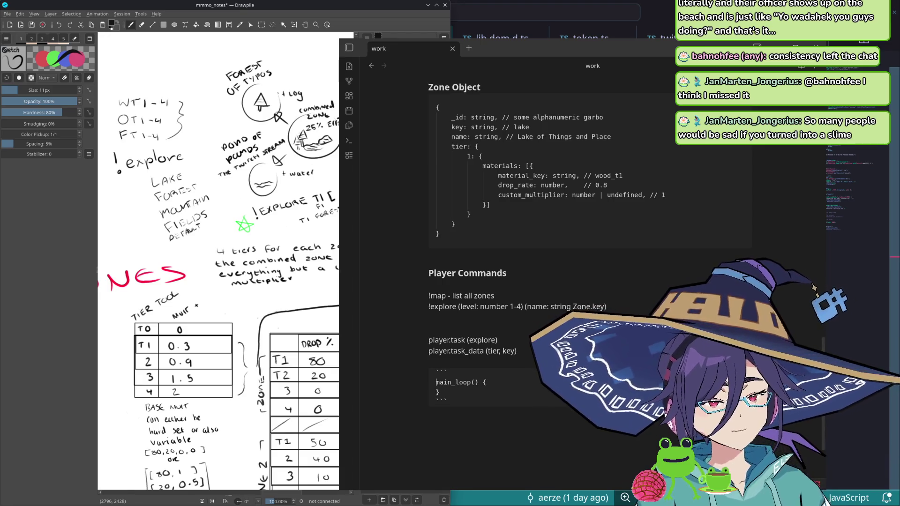
{"action": "key", "text": "Return"}
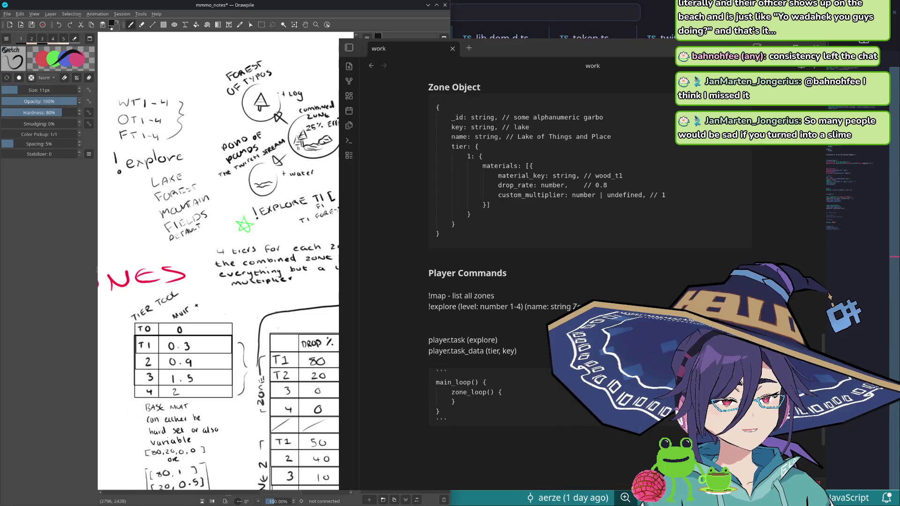
{"action": "key", "text": "Return"}
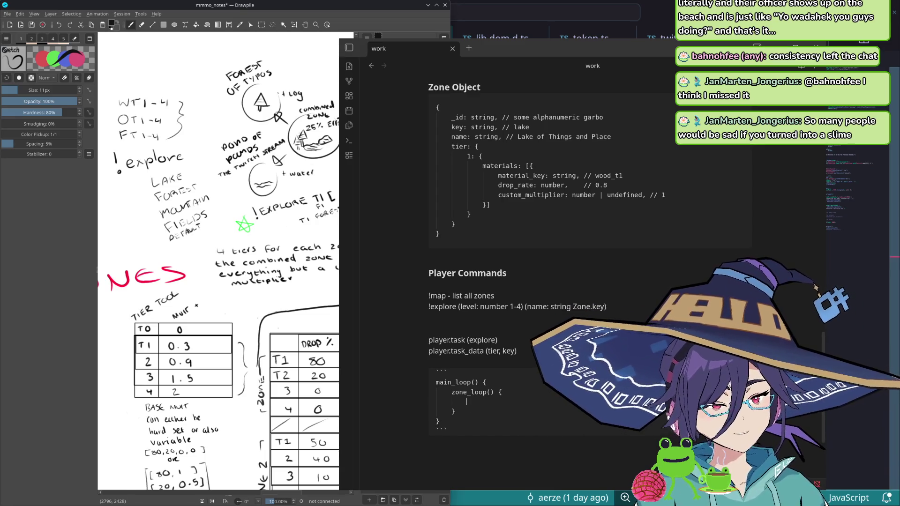
{"action": "key", "text": "Up"}
{"action": "key", "text": "Up"}
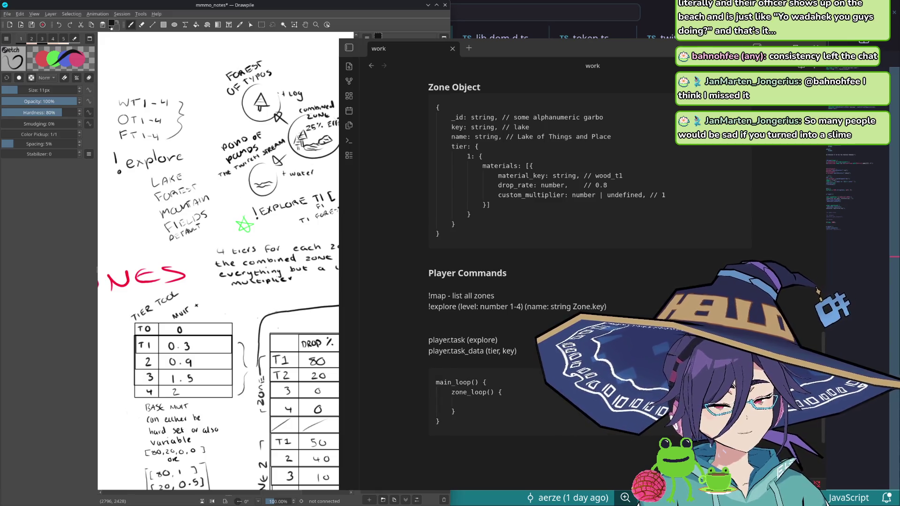
{"action": "left_click", "coordinate": [465, 351]}
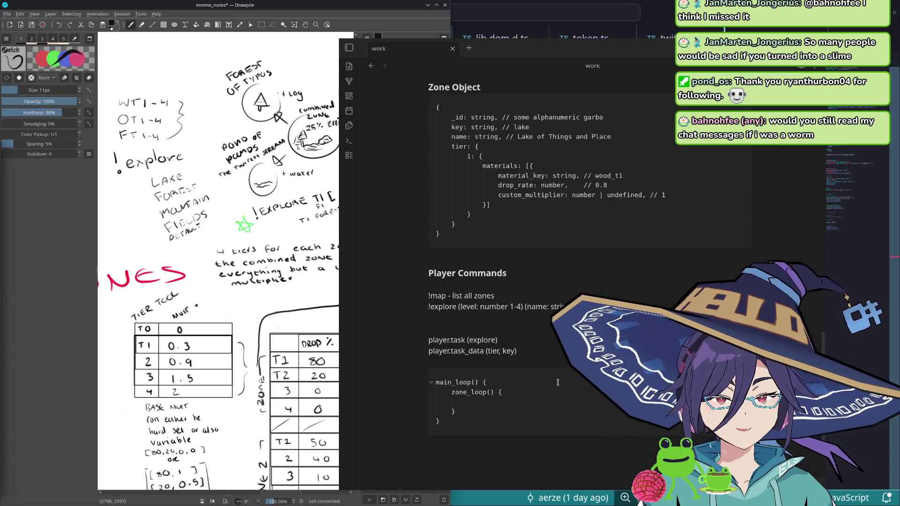
{"action": "left_click", "coordinate": [551, 396]}
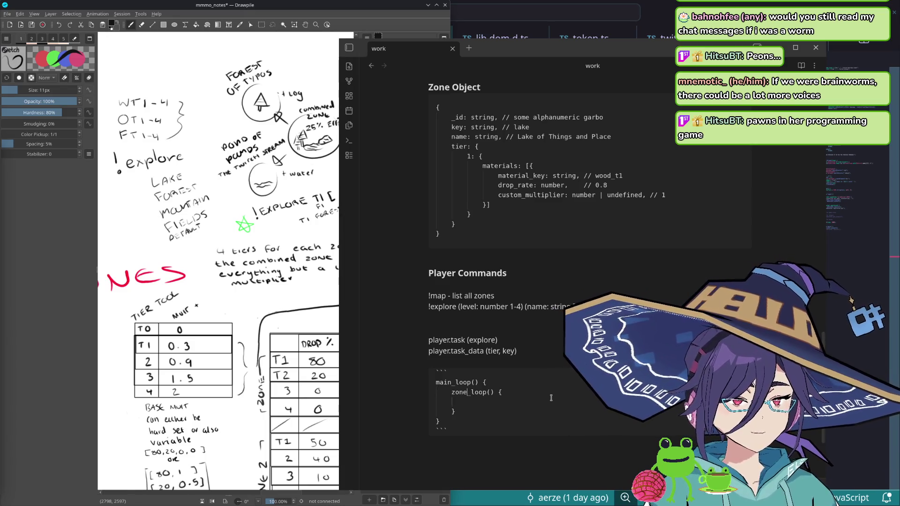
{"action": "key", "text": "Down"}
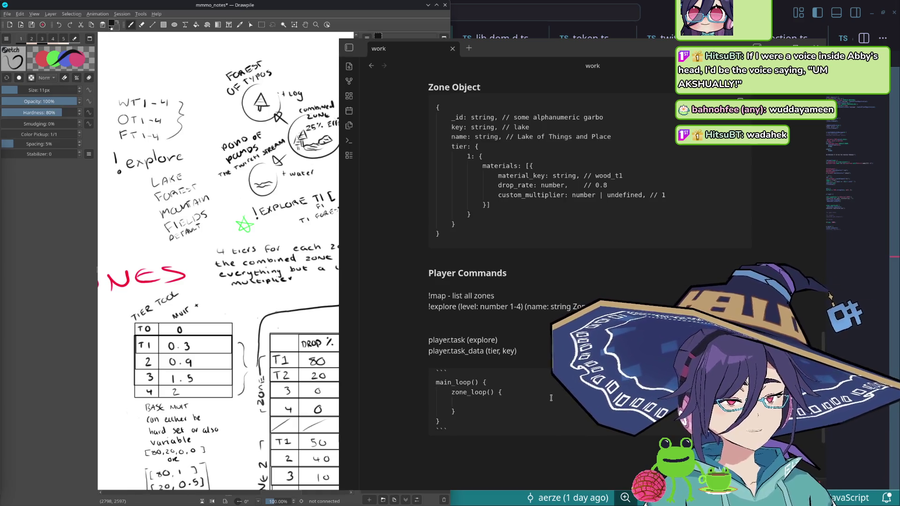
{"action": "key", "text": "Up"}
{"action": "key", "text": "Up"}
{"action": "key", "text": "Up"}
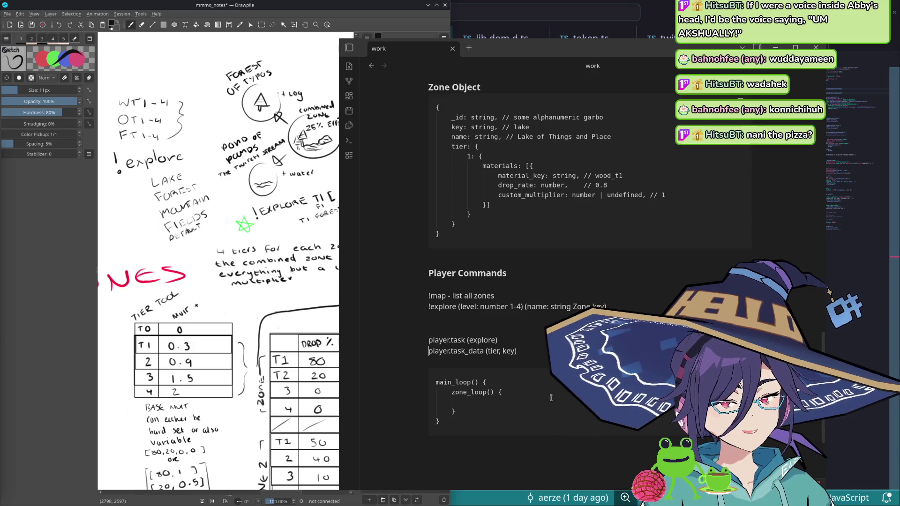
{"action": "key", "text": "Down"}
{"action": "key", "text": "Down"}
{"action": "key", "text": "Down"}
{"action": "key", "text": "Return"}
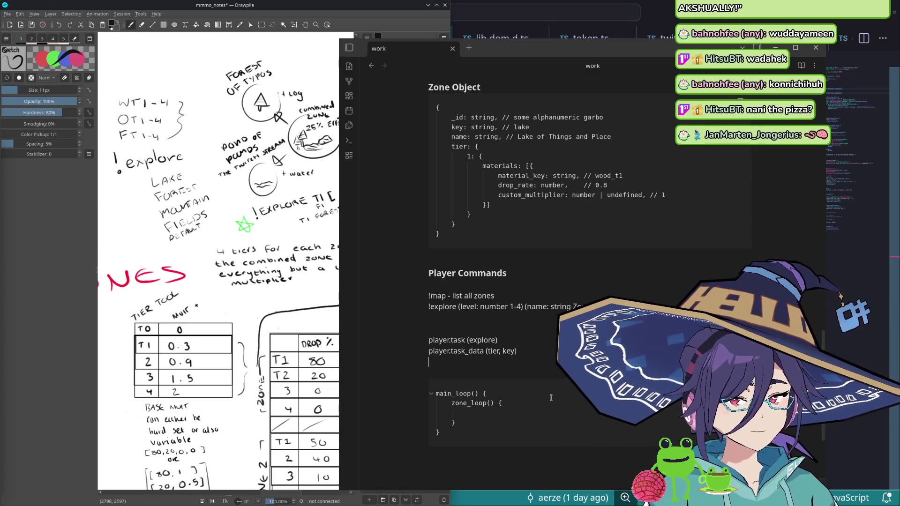
Step: Add a ZoneSystem line followed by "player_map (playerObj, zoneId)" above the code block
{"action": "key", "text": "Return"}
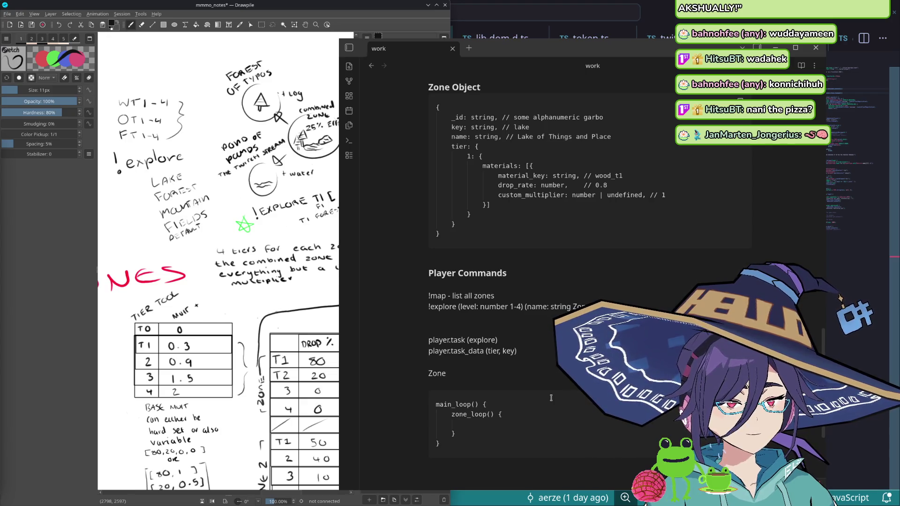
{"action": "type", "text": "ZoneSystem"}
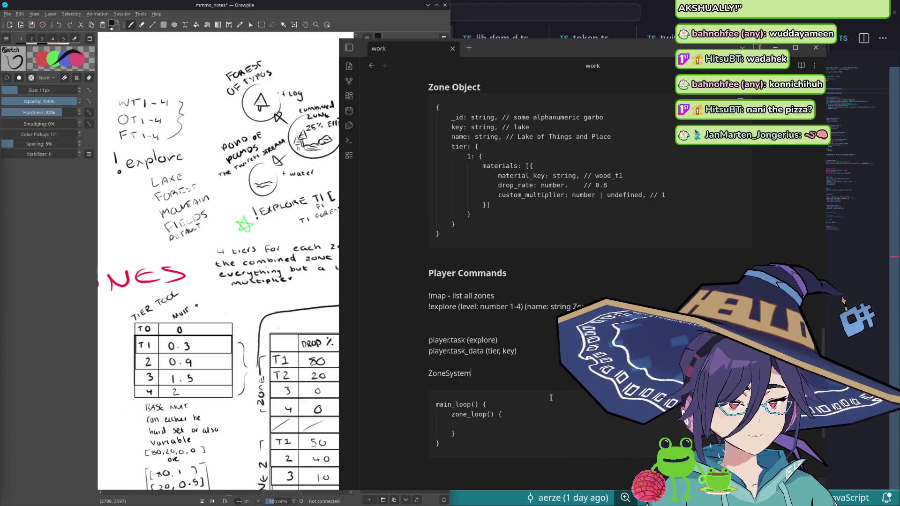
{"action": "key", "text": "Return"}
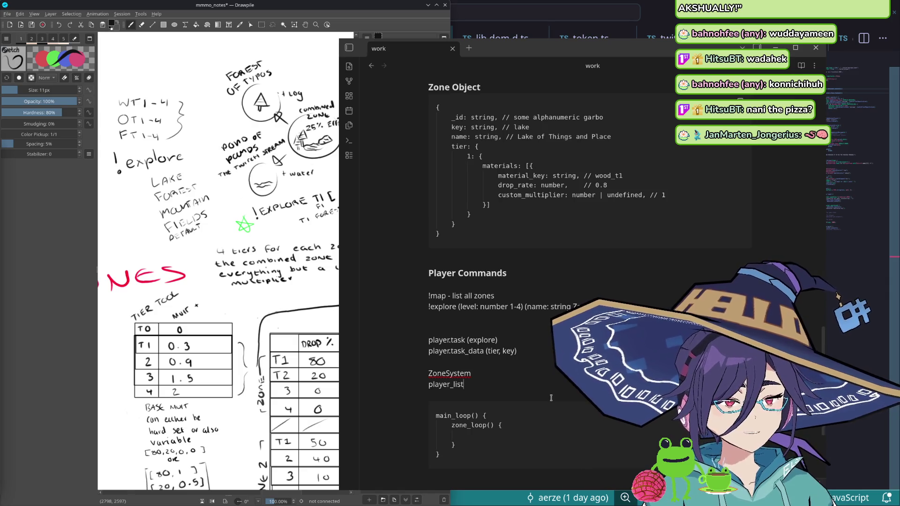
{"action": "type", "text": "map ()"}
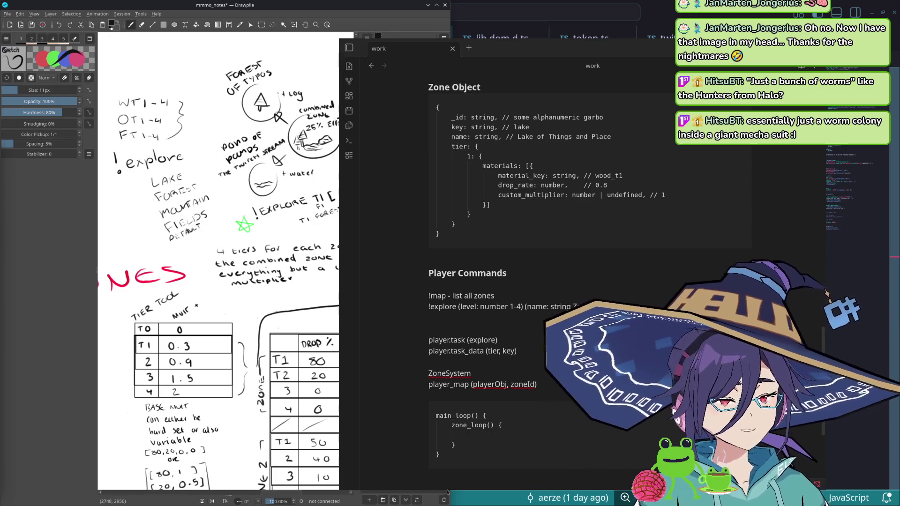
{"action": "scroll", "coordinate": [590, 281], "scroll_direction": "down", "scroll_amount": 3}
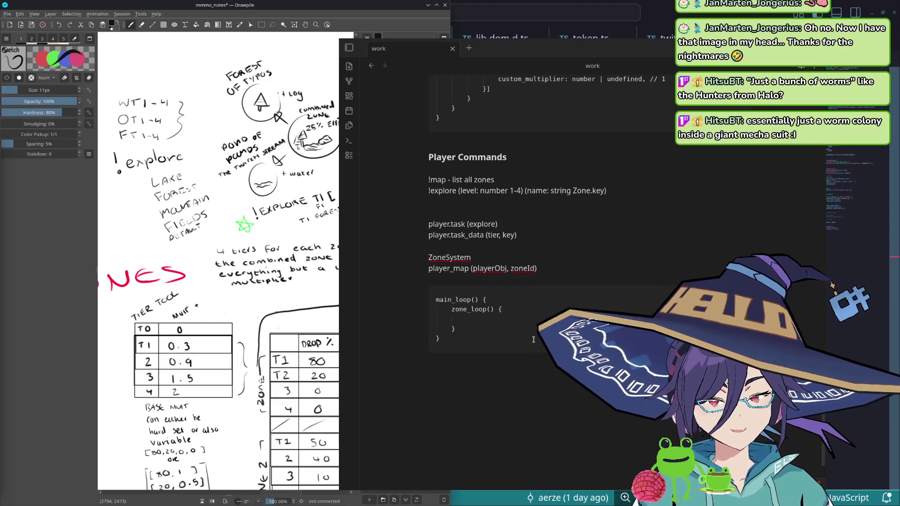
{"action": "scroll", "coordinate": [523, 344], "scroll_direction": "up", "scroll_amount": 3}
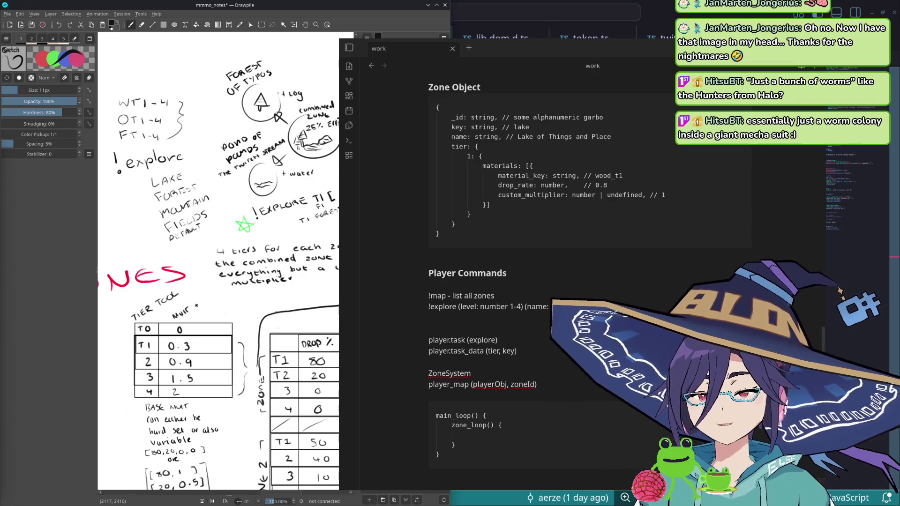
{"action": "scroll", "coordinate": [507, 373], "scroll_direction": "down", "scroll_amount": 4}
{"action": "scroll", "coordinate": [534, 349], "scroll_direction": "up", "scroll_amount": 2}
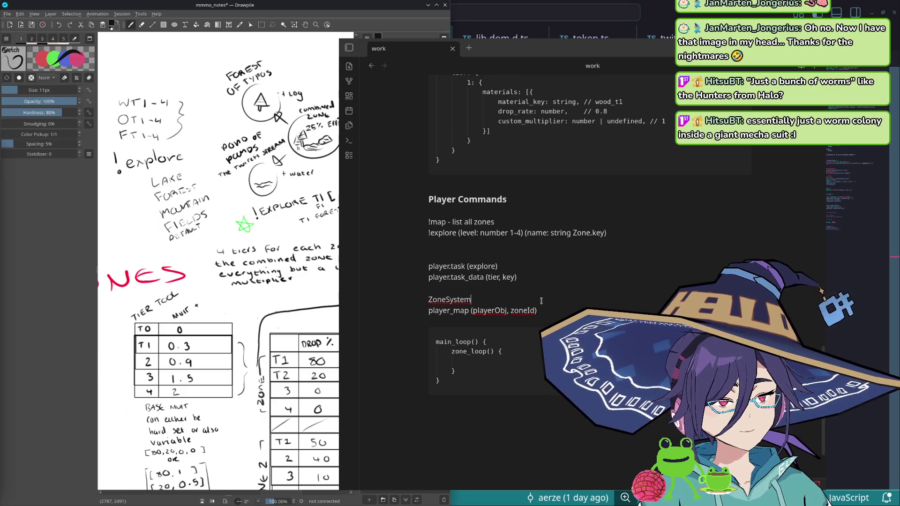
Step: Add a blank line after the player_map (playerObj, zoneId) line
{"action": "key", "text": "Up"}
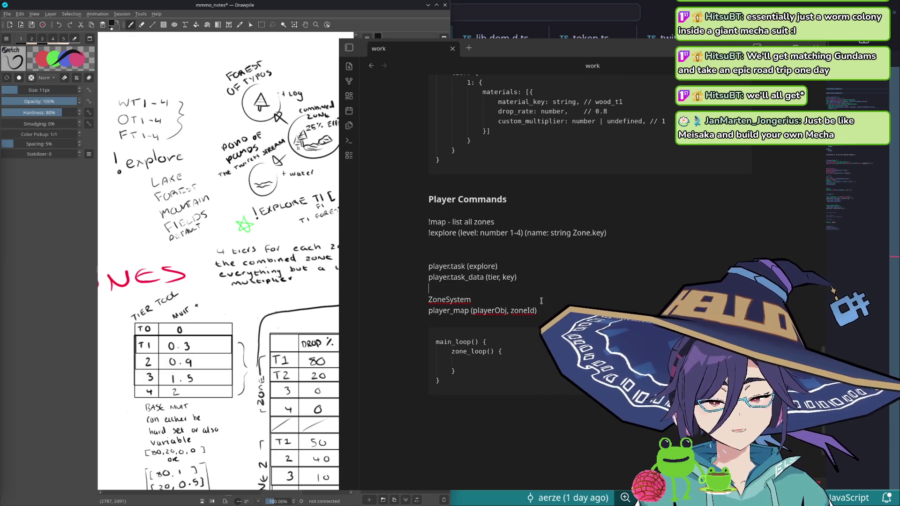
{"action": "key", "text": "Down"}
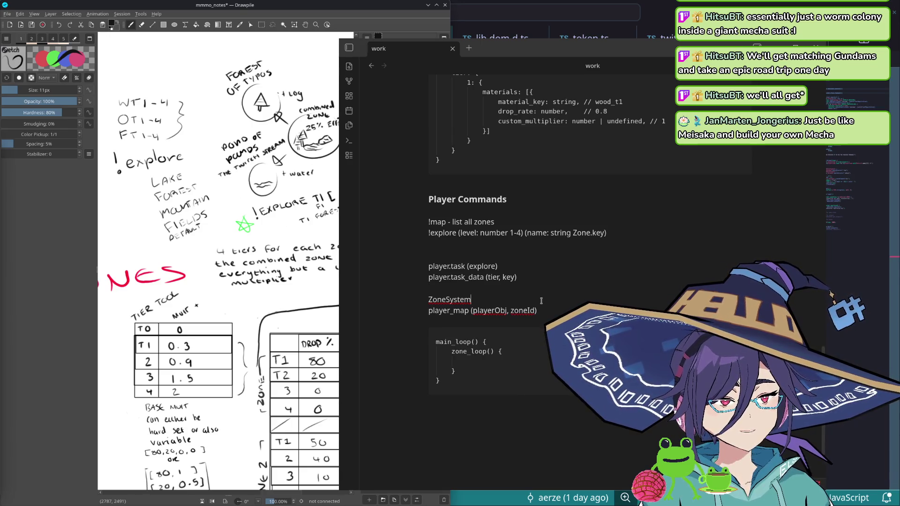
{"action": "key", "text": "Return"}
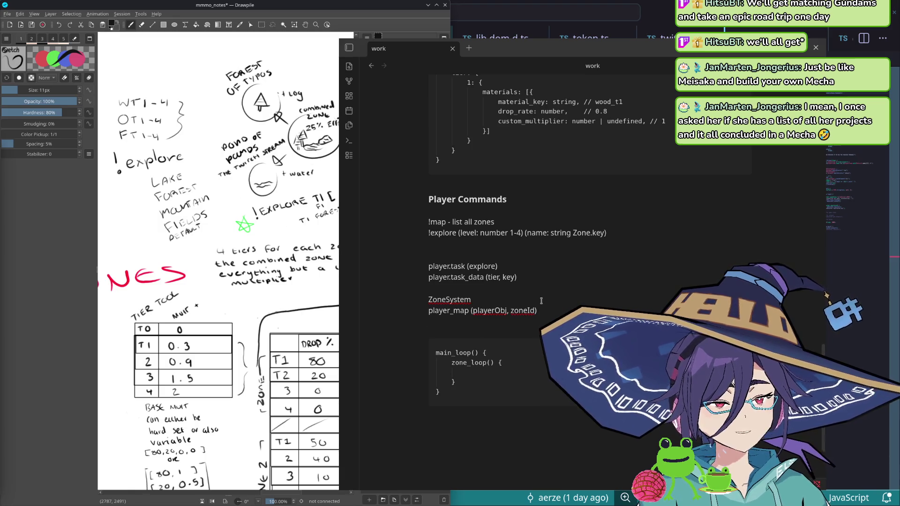
{"action": "type", "text": "zone_map()zone"}
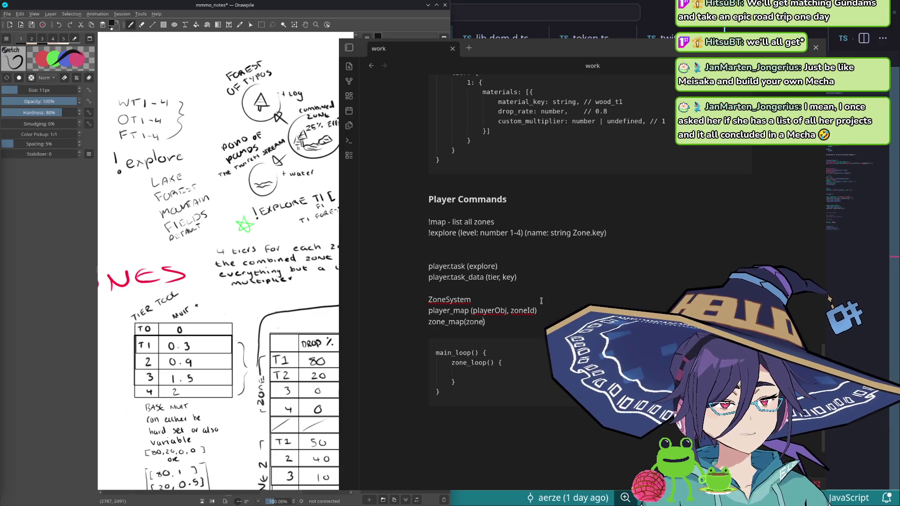
{"action": "type", "text": "Id, playerList"}
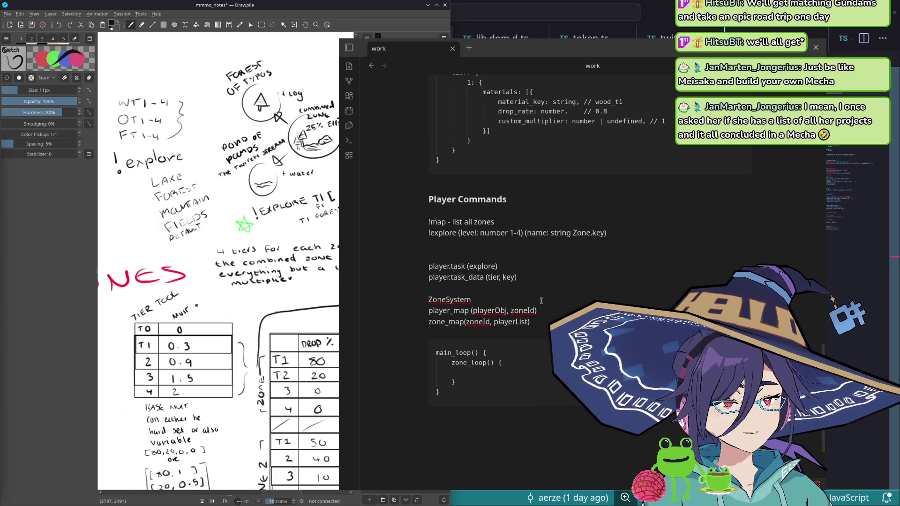
Step: Write zone_map(zoneId, Player[]) after player_map and separate both from ZoneSystem with a blank line
{"action": "key", "text": "ctrl+shift+Left"}
{"action": "key", "text": "BackSpace"}
{"action": "type", "text": "Player["}
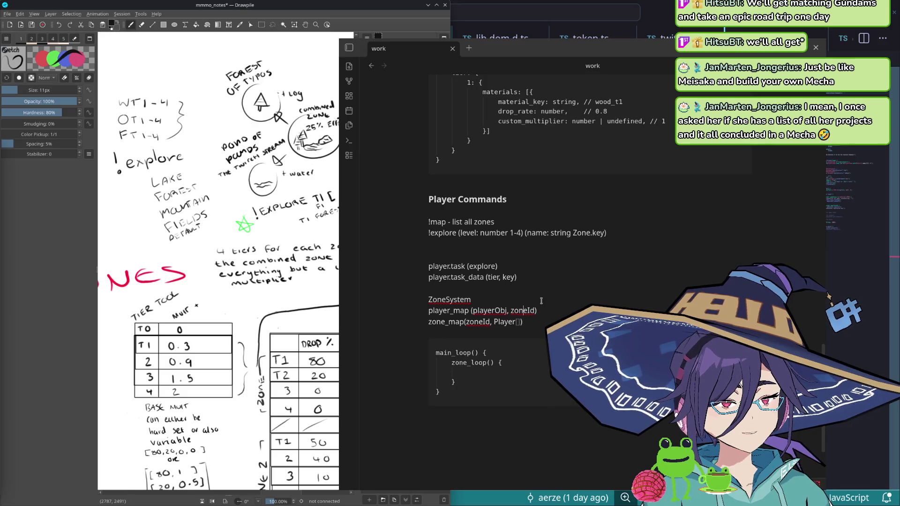
{"action": "key", "text": "Return"}
{"action": "type", "text": "`"}
{"action": "key", "text": "End"}
{"action": "type", "text": "``"}
Step: Cut the player_map and zone_map lines and paste them into the code block above main_loop
{"action": "key", "text": "Down"}
{"action": "left_click", "coordinate": [538, 322]}
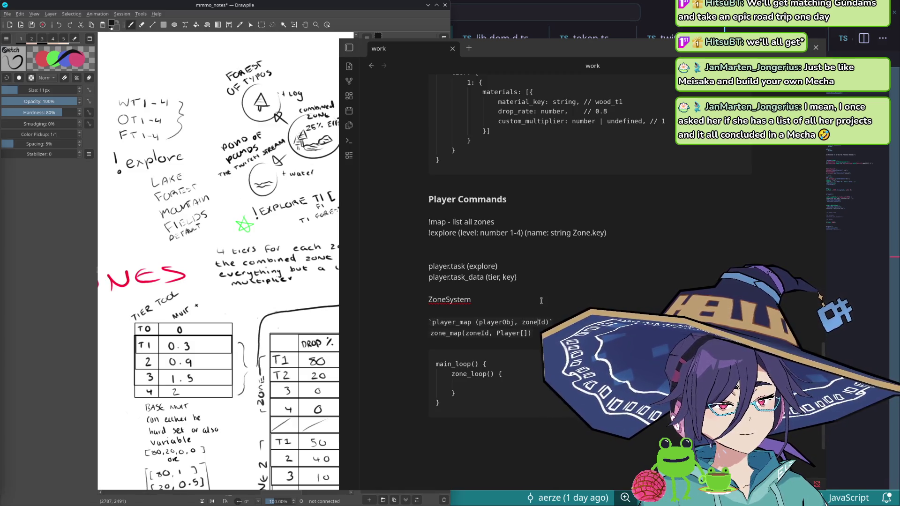
{"action": "key", "text": "ctrl+z"}
{"action": "key", "text": "ctrl+z"}
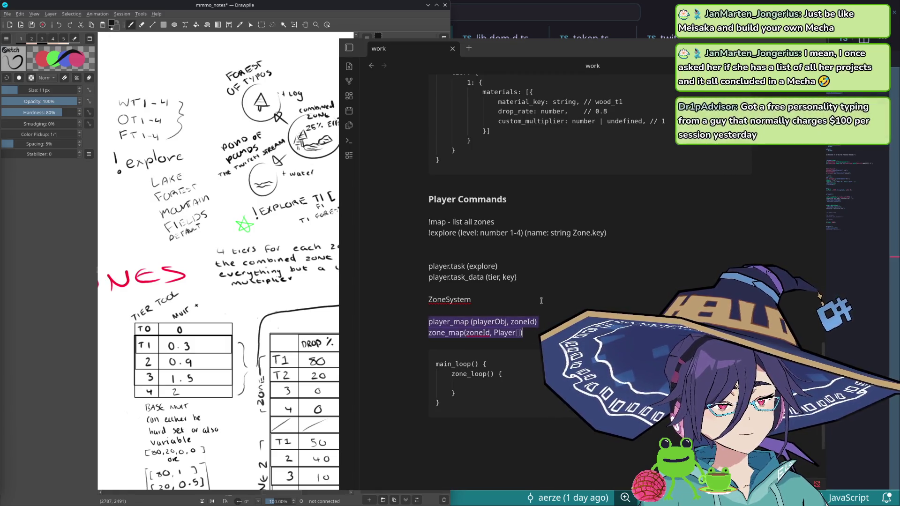
{"action": "key", "text": "BackSpace"}
{"action": "key", "text": "Down"}
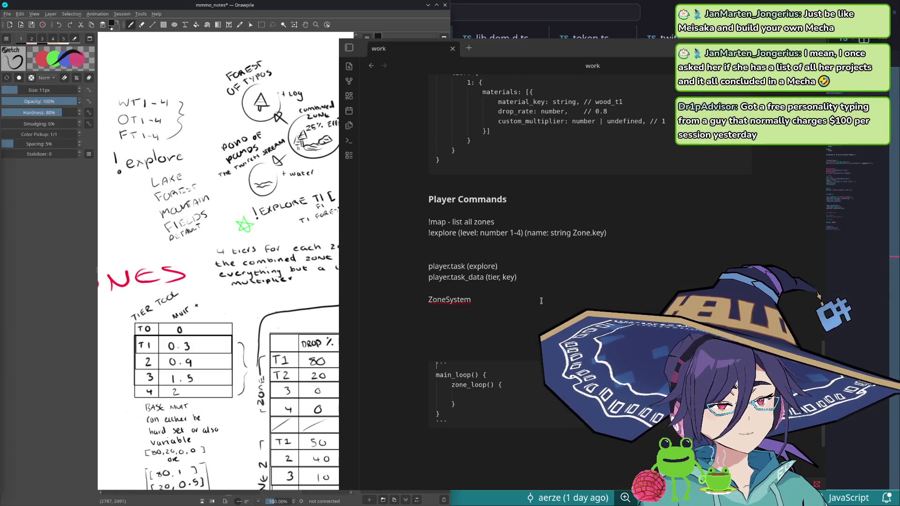
{"action": "key", "text": "ctrl+z"}
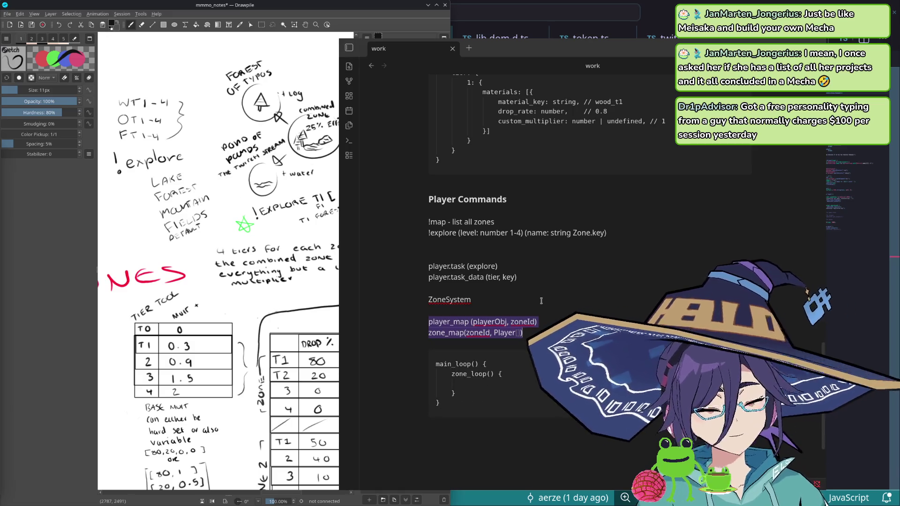
{"action": "key", "text": "BackSpace"}
{"action": "key", "text": "Down"}
{"action": "type", "text": "player_map (playerObj, zoneId) zone_map(zoneId, Player[])"}
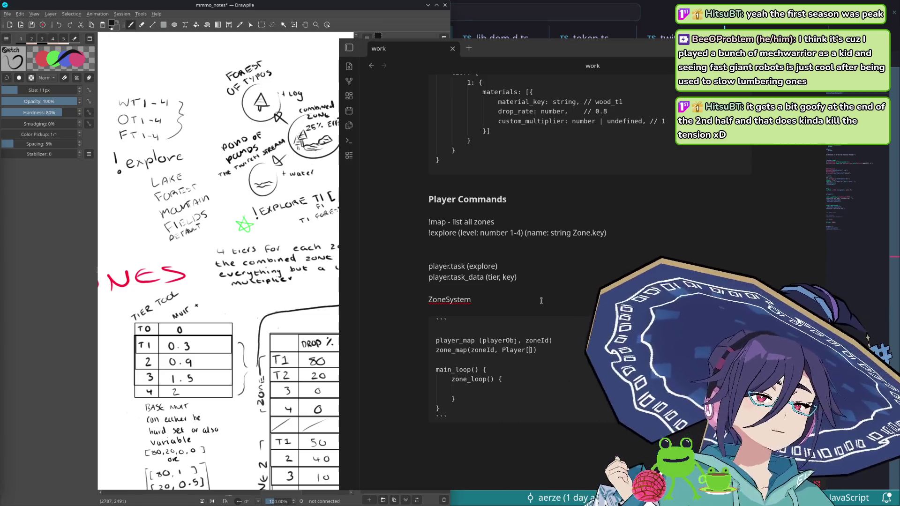
Step: Remove the player_map line and retype zone_map as zone_map(zoneId, Set<Player>)
{"action": "key", "text": "ctrl+shift+Left"}
{"action": "type", "text": "Set<Pl"}
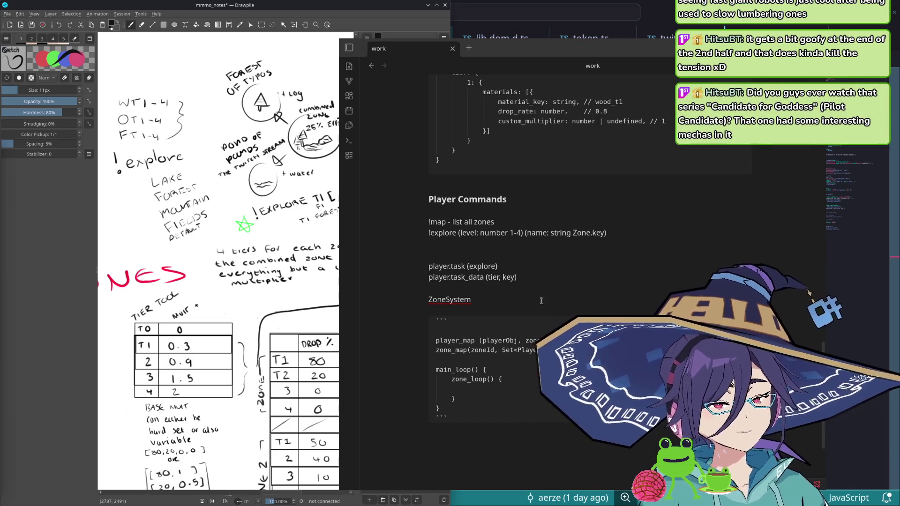
{"action": "key", "text": "Up"}
{"action": "key", "text": "shift+Home"}
{"action": "key", "text": "BackSpace"}
{"action": "key", "text": "BackSpace"}
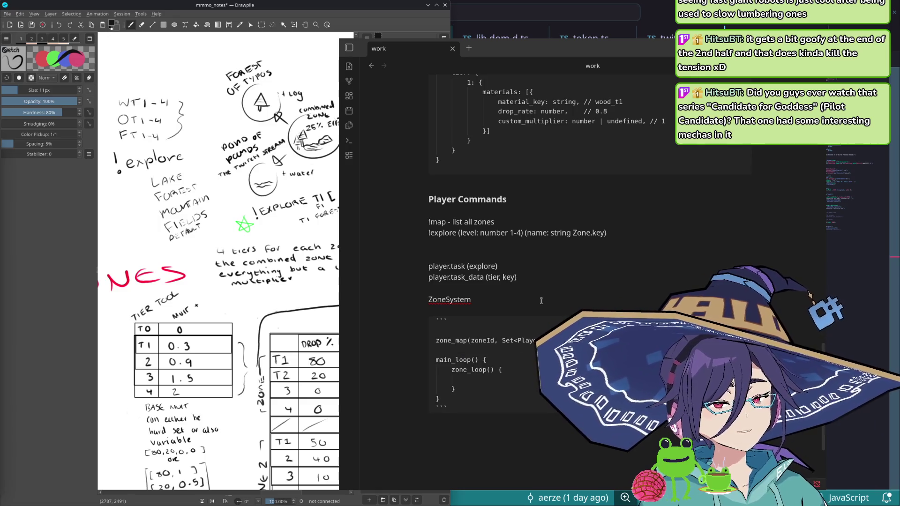
{"action": "key", "text": "BackSpace"}
{"action": "key", "text": "ctrl+shift+Right"}
{"action": "key", "text": "Right"}
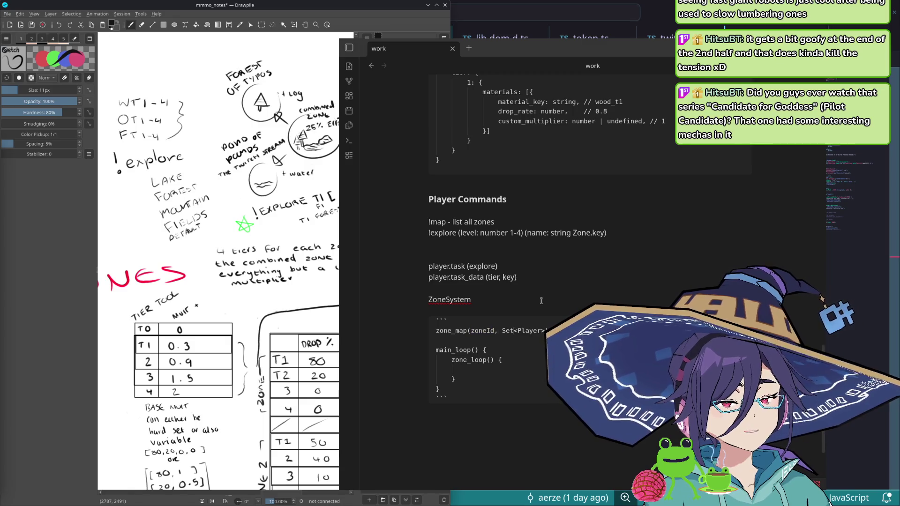
{"action": "key", "text": "shift+End"}
{"action": "key", "text": "Right"}
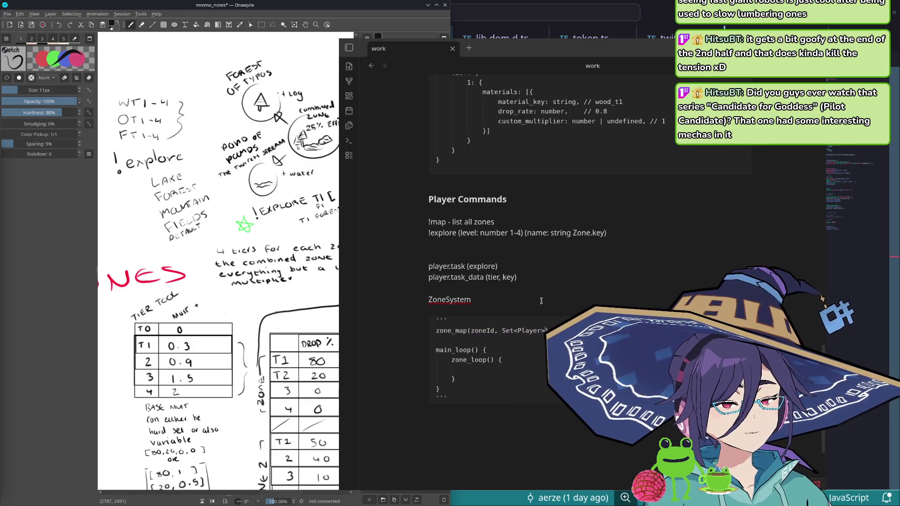
Step: Add zone_leave(playerId), zone_join(playerId, zoneId) and zone_move(playerId), dropping the move_player() line
{"action": "key", "text": "Return"}
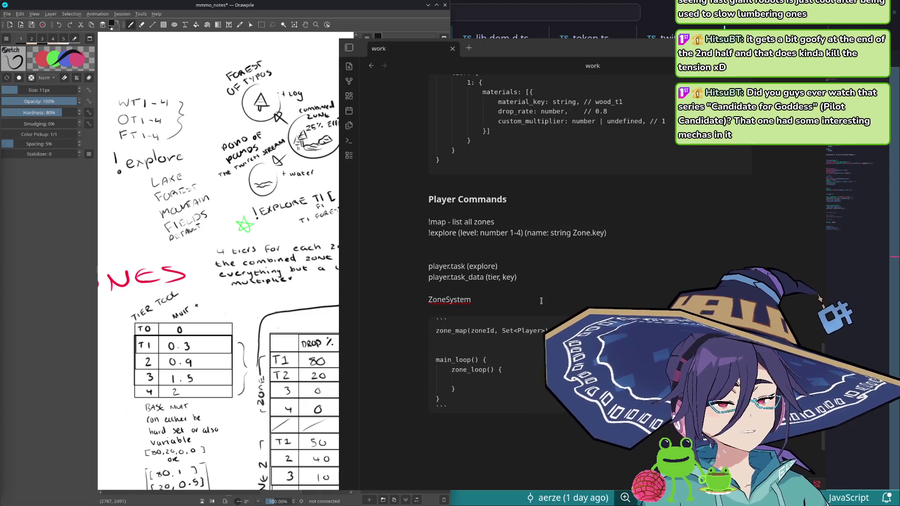
{"action": "type", "text": "move_player() {"}
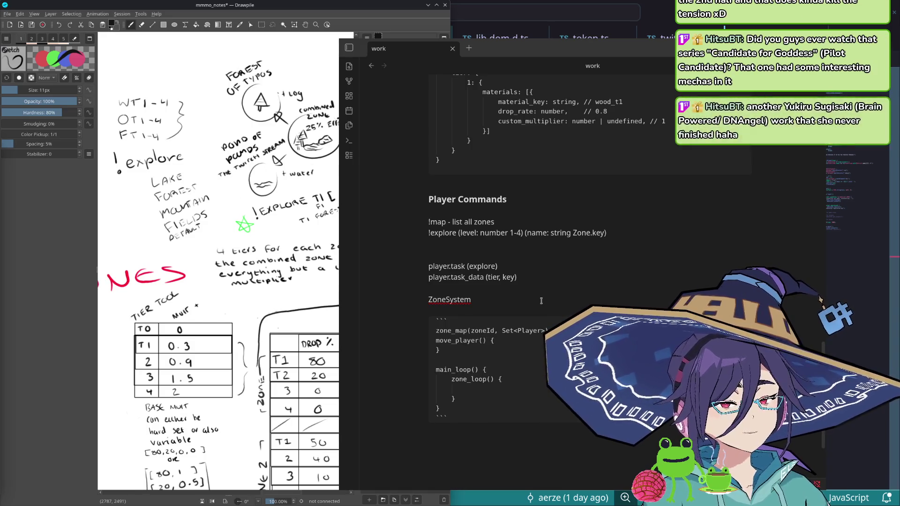
{"action": "key", "text": "Return"}
{"action": "key", "text": "BackSpace"}
{"action": "key", "text": "BackSpace"}
{"action": "key", "text": "BackSpace"}
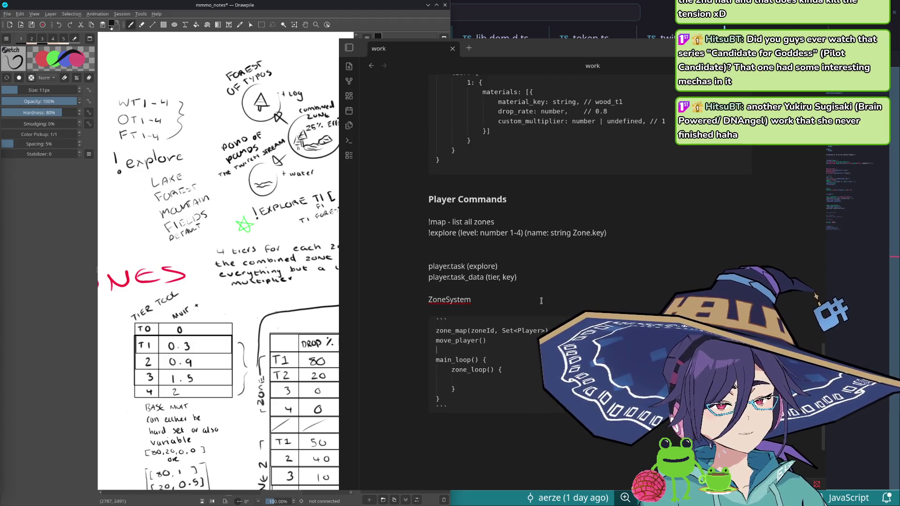
{"action": "key", "text": "Return"}
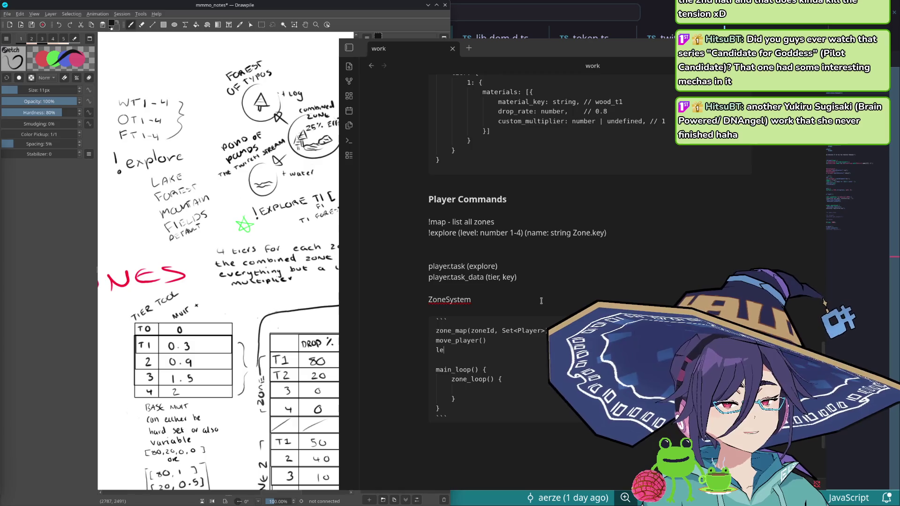
{"action": "type", "text": "zone_leave("}
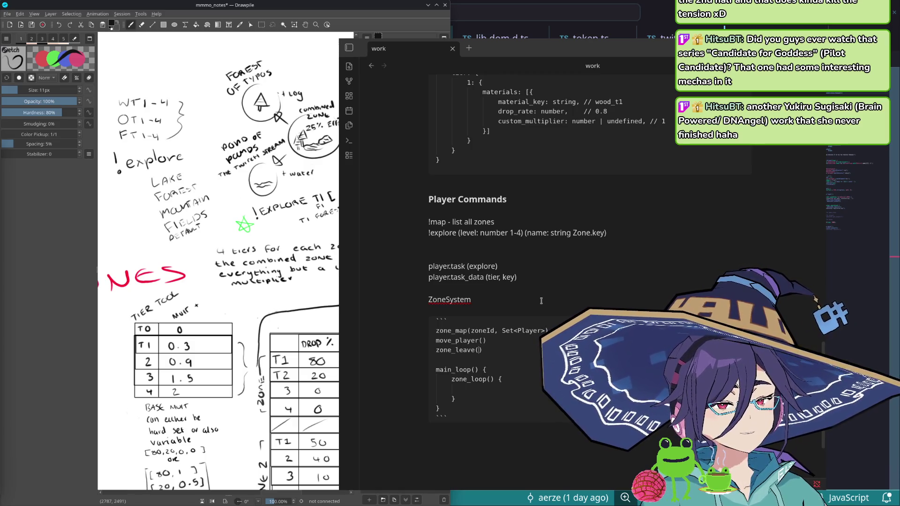
{"action": "type", "text": "playerId"}
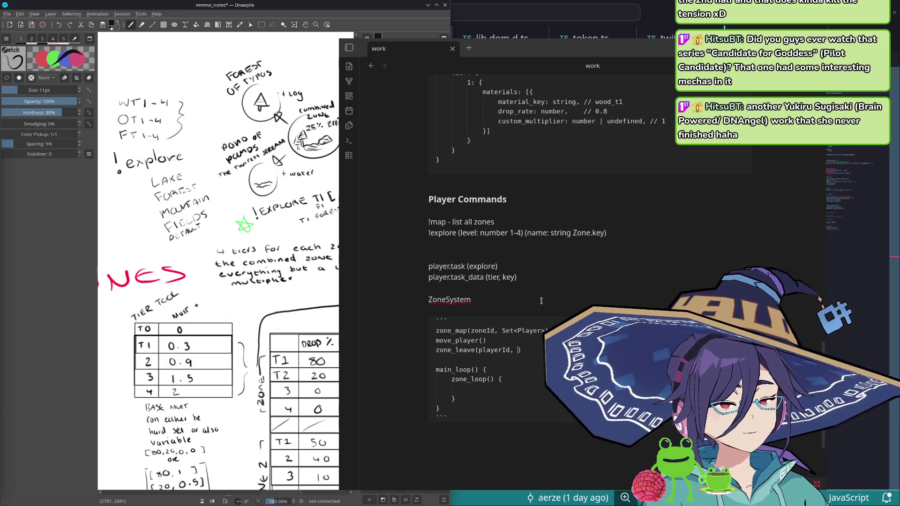
{"action": "key", "text": "Return"}
{"action": "type", "text": "zone_join(playerId, zoneId"}
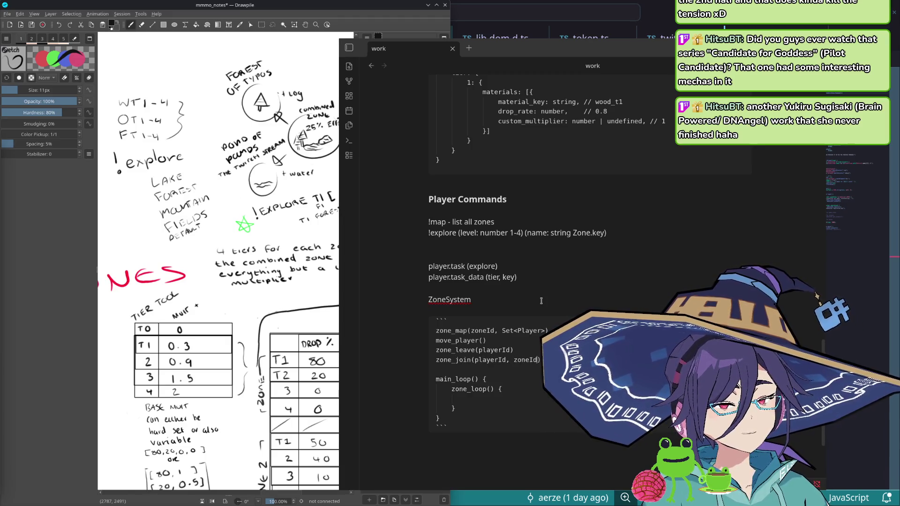
{"action": "key", "text": "Up"}
{"action": "key", "text": "Up"}
{"action": "key", "text": "Home"}
{"action": "key", "text": "ctrl+x"}
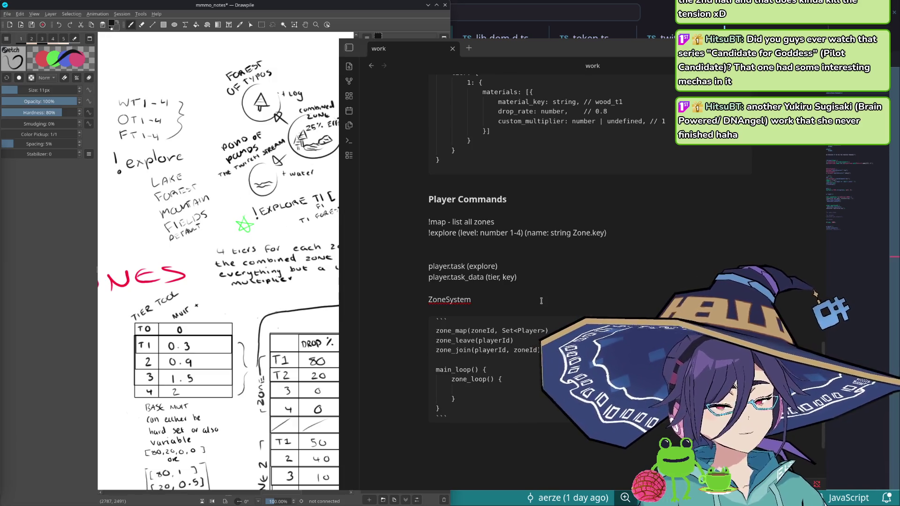
{"action": "type", "text": "zone_leave(playerId)"}
{"action": "key", "text": "Up"}
{"action": "key", "text": "ctrl+Right"}
{"action": "key", "text": "BackSpace"}
{"action": "key", "text": "BackSpace"}
{"action": "key", "text": "BackSpace"}
{"action": "key", "text": "BackSpace"}
{"action": "type", "text": "move(playerId"}
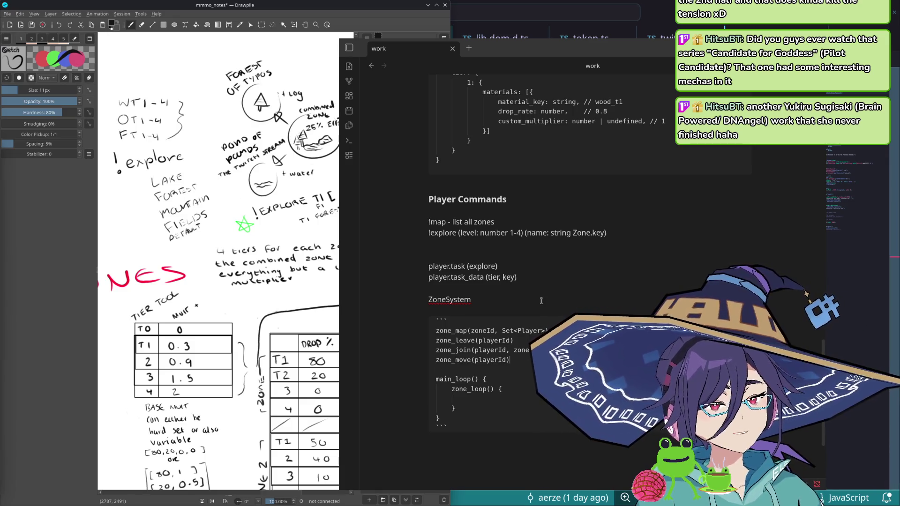
{"action": "type", "text": ", zoneId"}
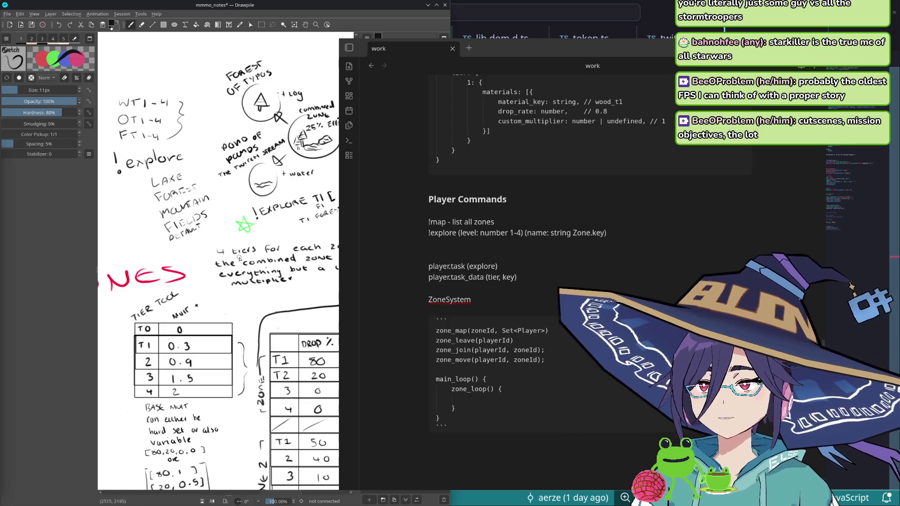
Step: Give zone_move (playerId, zoneId) and end zone_join and zone_move with semicolons
{"action": "left_click", "coordinate": [835, 497]}
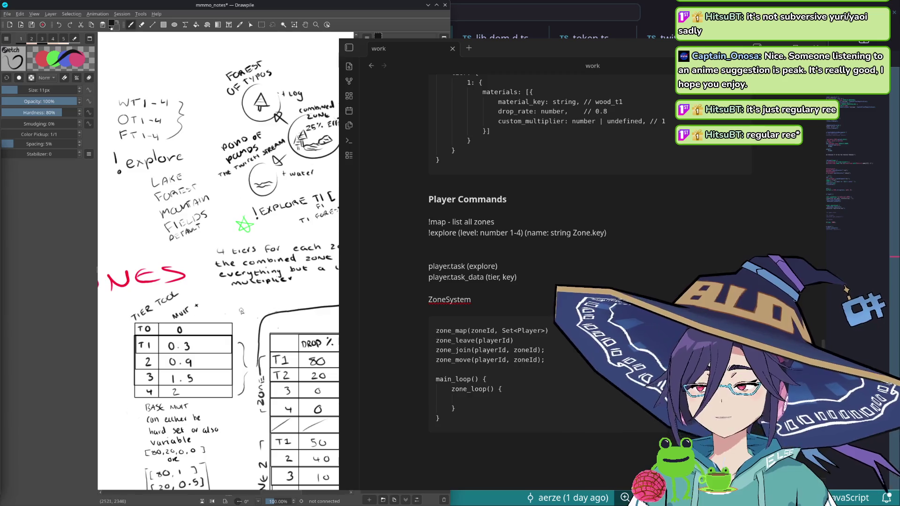
{"action": "scroll", "coordinate": [591, 246], "scroll_direction": "up", "scroll_amount": 2}
{"action": "scroll", "coordinate": [591, 246], "scroll_direction": "down", "scroll_amount": 3}
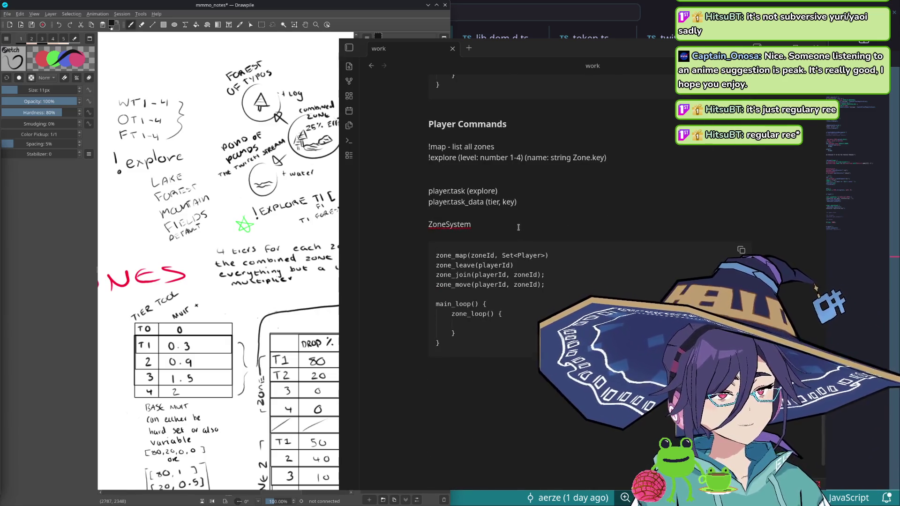
{"action": "left_click", "coordinate": [471, 225]}
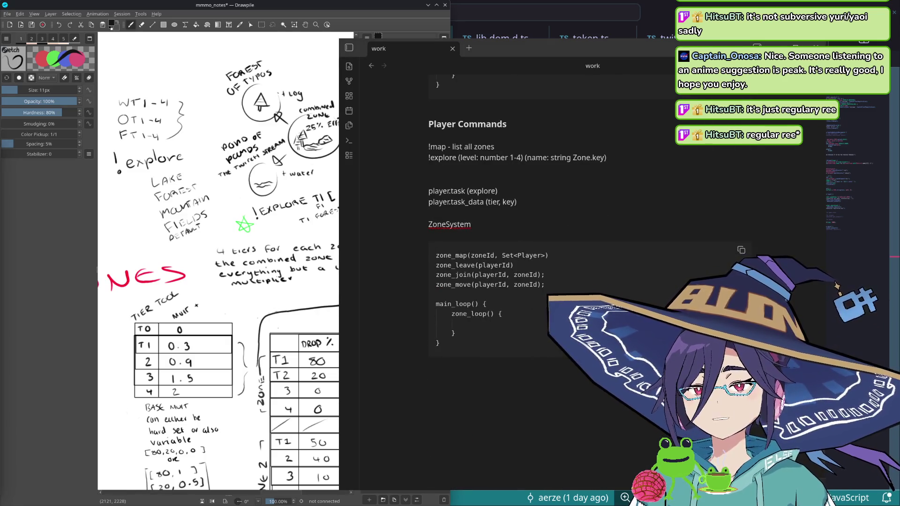
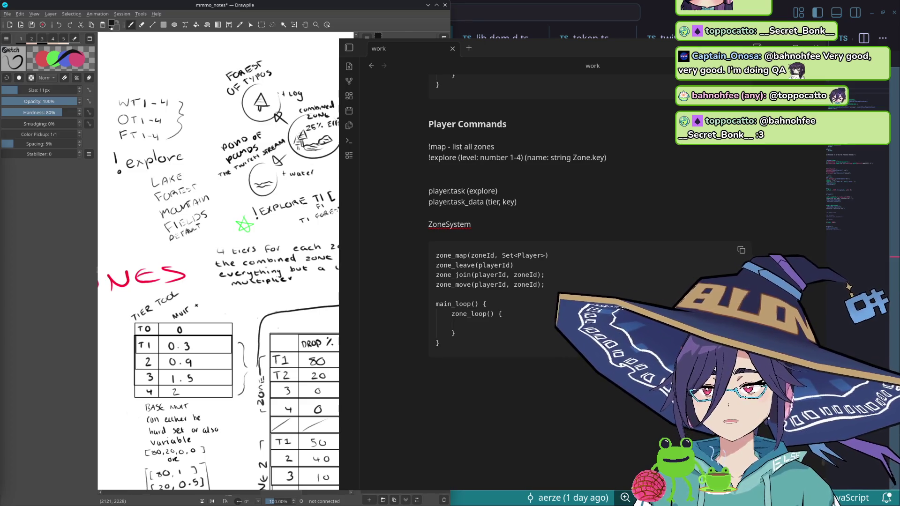
Step: Remove the blank line under ZoneSystem and strip the zone_ prefix from map, leave, join and move
{"action": "left_click", "coordinate": [532, 211]}
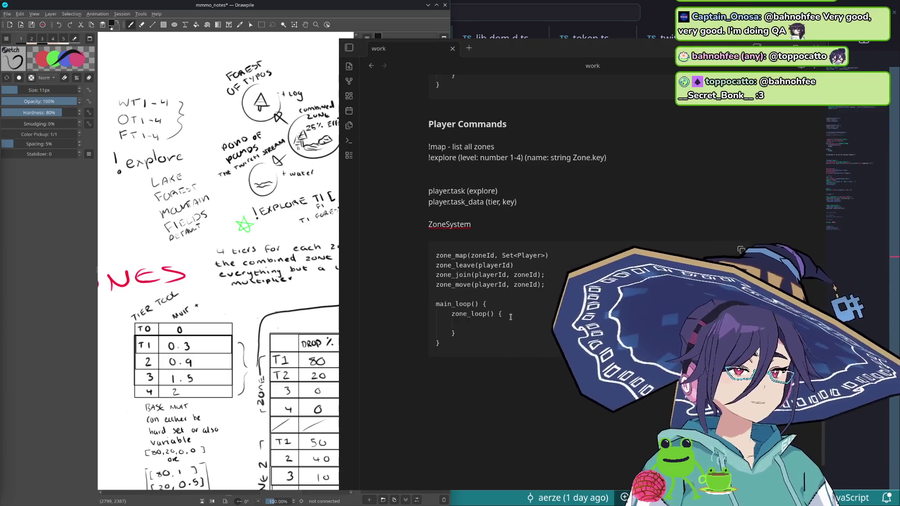
{"action": "scroll", "coordinate": [506, 302], "scroll_direction": "up", "scroll_amount": 2}
{"action": "scroll", "coordinate": [511, 318], "scroll_direction": "down", "scroll_amount": 1}
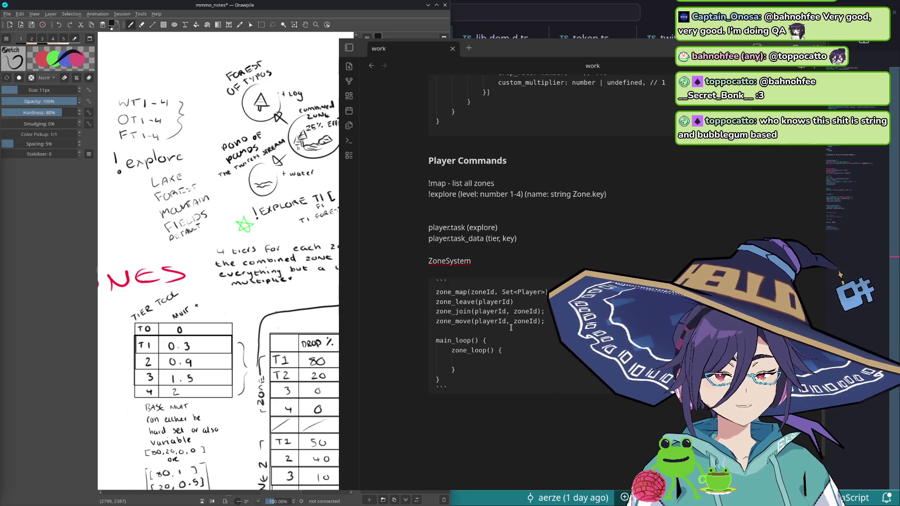
{"action": "left_click", "coordinate": [504, 262]}
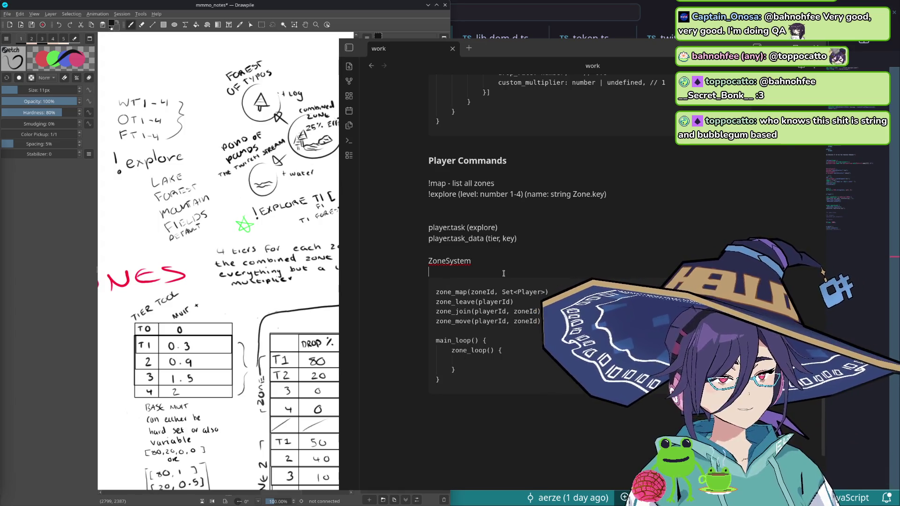
{"action": "key", "text": "BackSpace"}
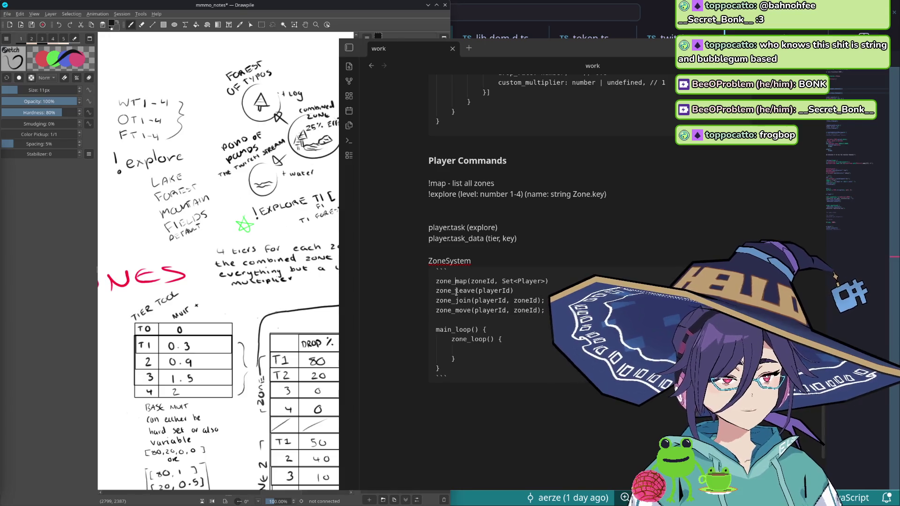
{"action": "key", "text": "BackSpace"}
{"action": "key", "text": "Down"}
{"action": "key", "text": "shift+Right"}
{"action": "key", "text": "shift+Right"}
{"action": "key", "text": "shift+Right"}
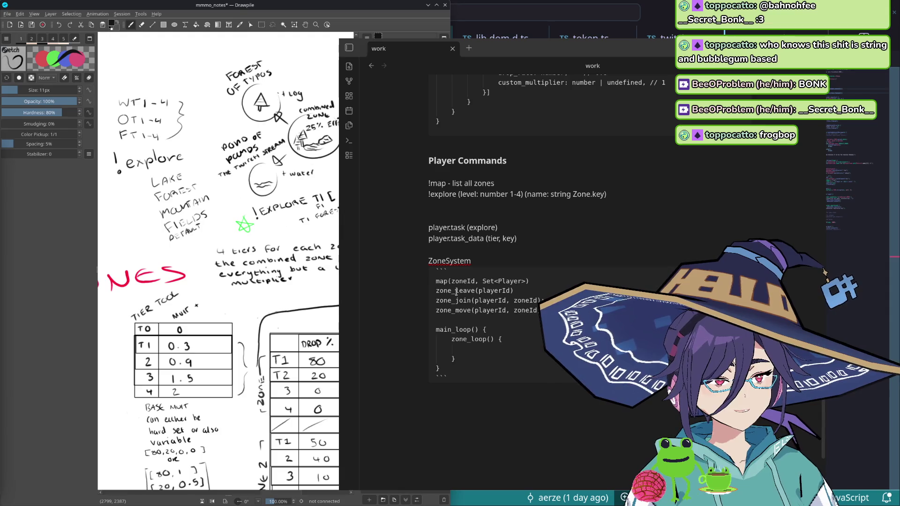
{"action": "key", "text": "BackSpace"}
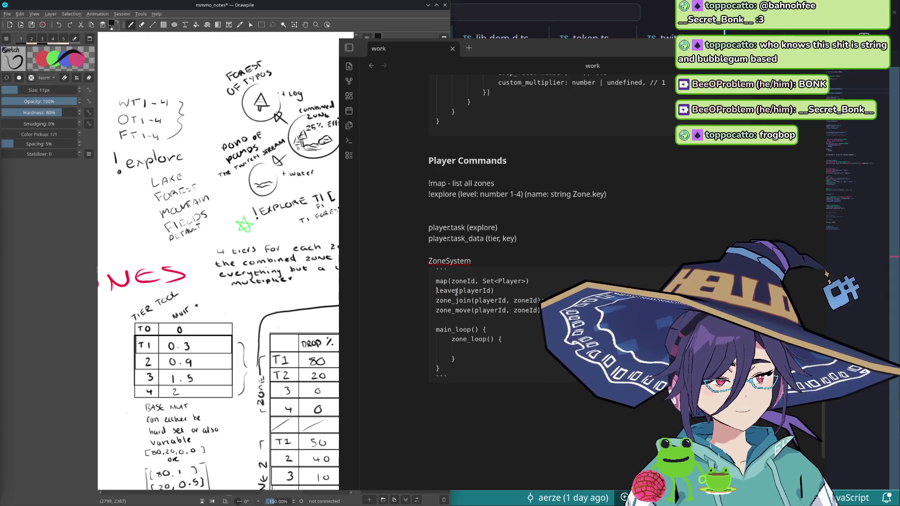
{"action": "key", "text": "Down"}
{"action": "key", "text": "shift+Right"}
{"action": "key", "text": "shift+Right"}
{"action": "key", "text": "shift+Right"}
{"action": "key", "text": "BackSpace"}
{"action": "key", "text": "Down"}
{"action": "key", "text": "shift+Right"}
{"action": "key", "text": "shift+Right"}
{"action": "key", "text": "shift+Right"}
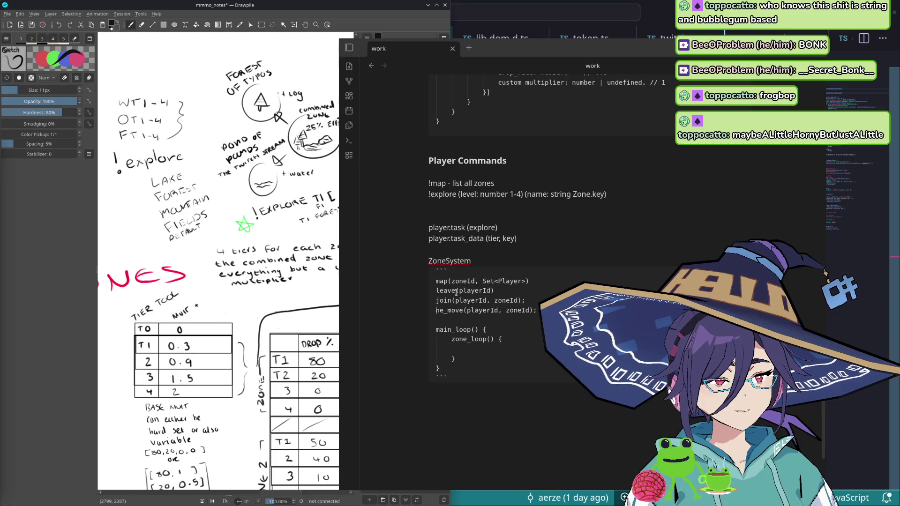
{"action": "key", "text": "BackSpace"}
Step: Prefix leave, join and move with player_, then move into the empty zone_loop line
{"action": "key", "text": "Up"}
{"action": "key", "text": "Up"}
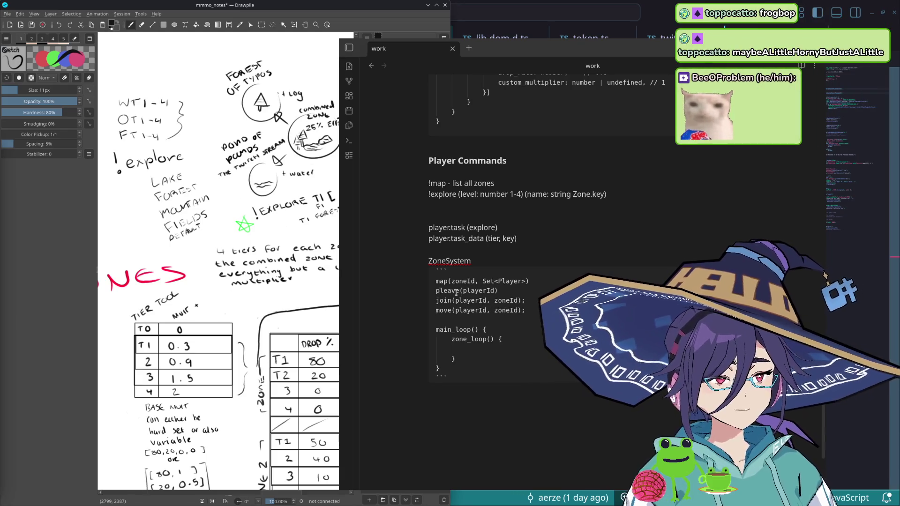
{"action": "type", "text": "player."}
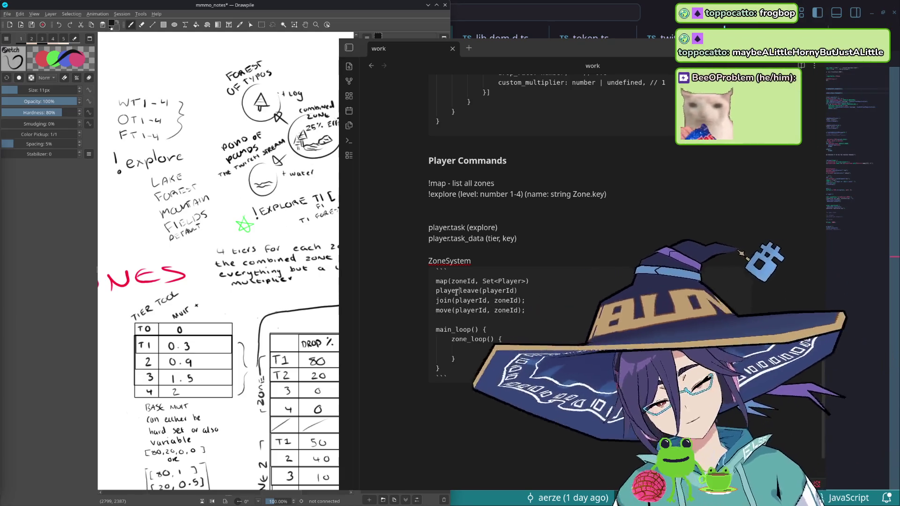
{"action": "key", "text": "Home"}
{"action": "key", "text": "Down"}
{"action": "type", "text": "player_"}
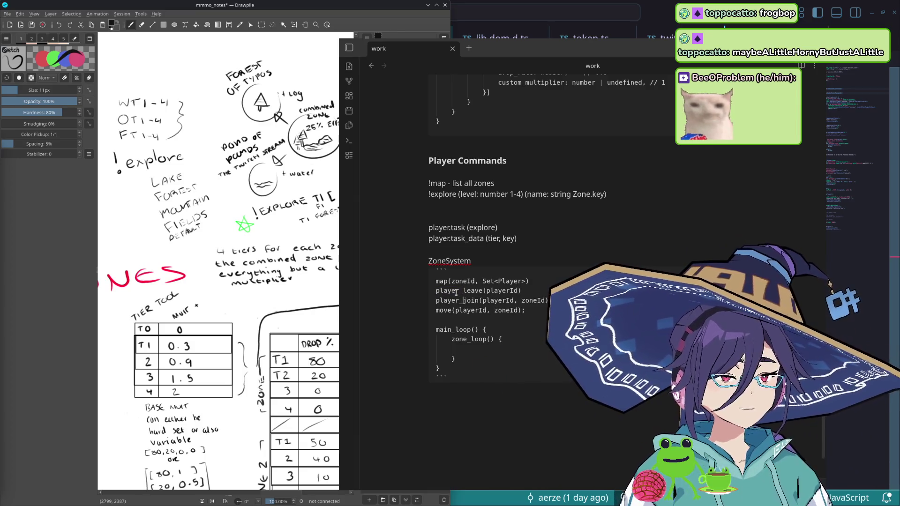
{"action": "key", "text": "Down"}
{"action": "key", "text": "Home"}
{"action": "type", "text": "player_"}
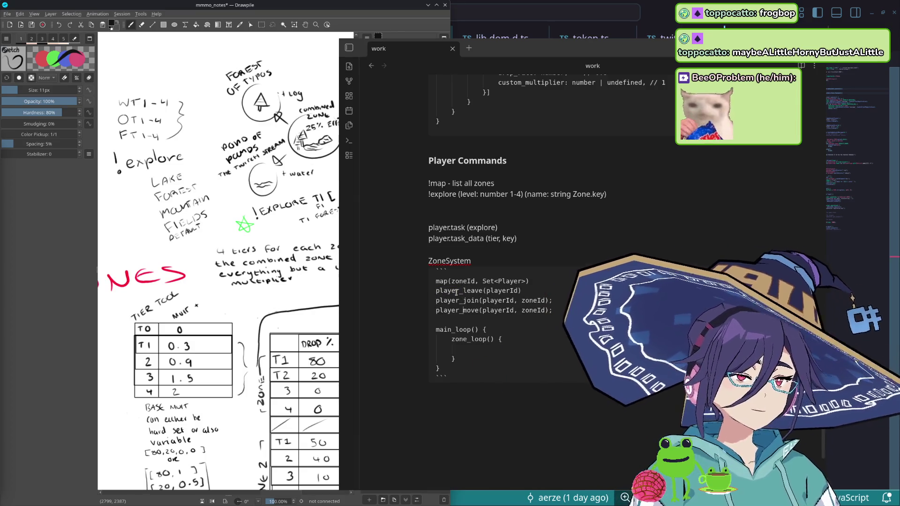
{"action": "key", "text": "Down"}
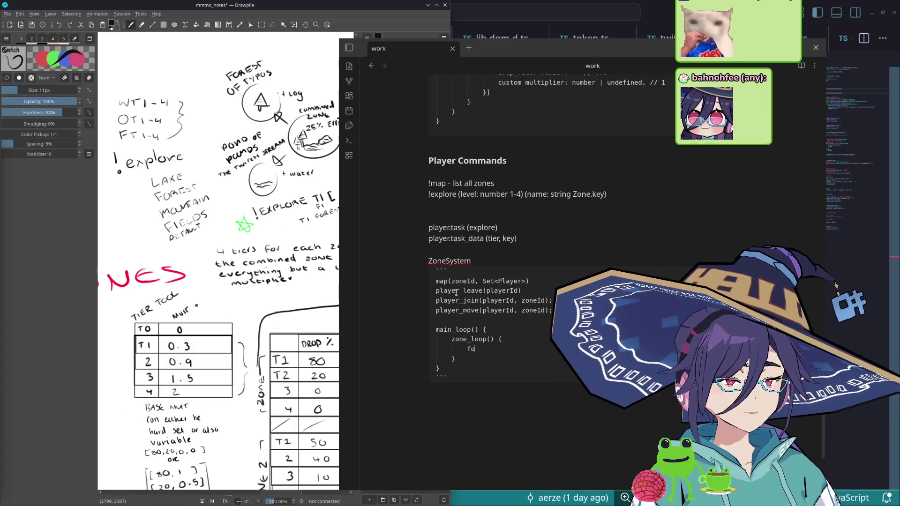
{"action": "type", "text": "or (pl"}
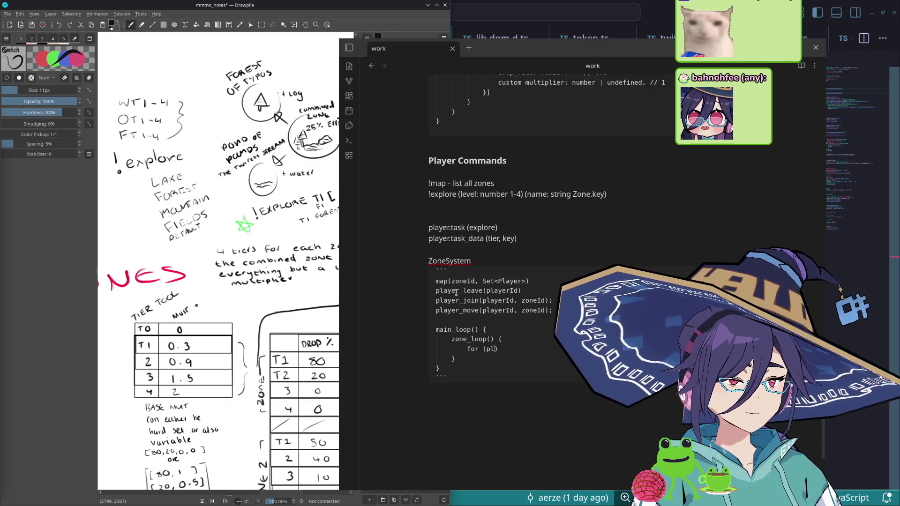
Step: Write a for (p of players) loop in zone_loop whose body reads 'roll for material'
{"action": "key", "text": "BackSpace"}
{"action": "key", "text": "BackSpace"}
{"action": "key", "text": "BackSpace"}
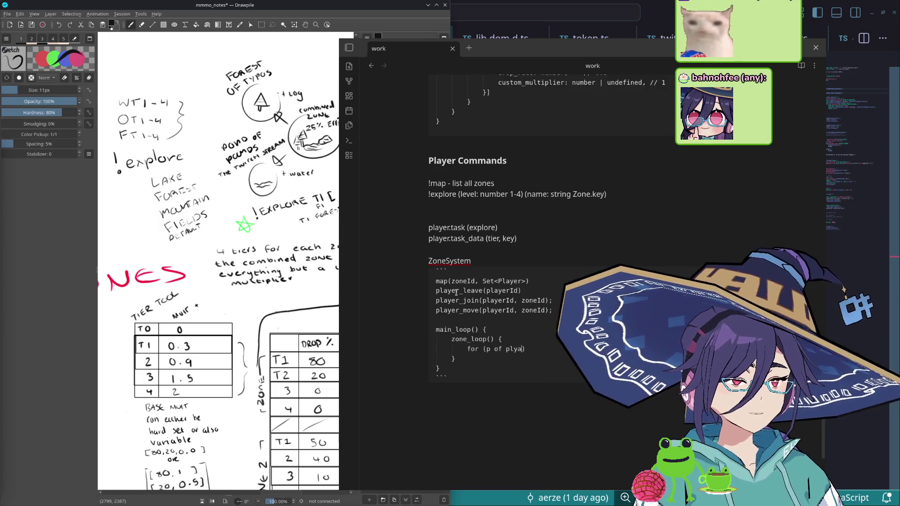
{"action": "type", "text": "rs) {"}
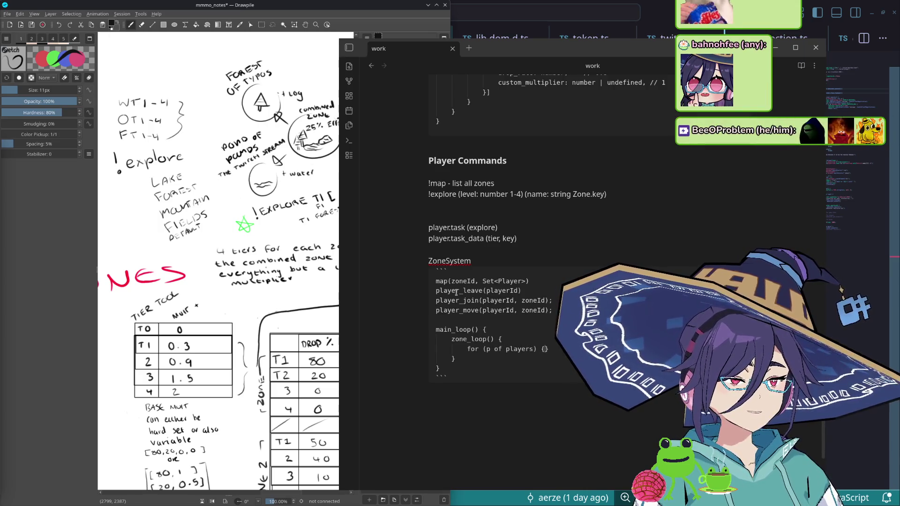
{"action": "key", "text": "Return"}
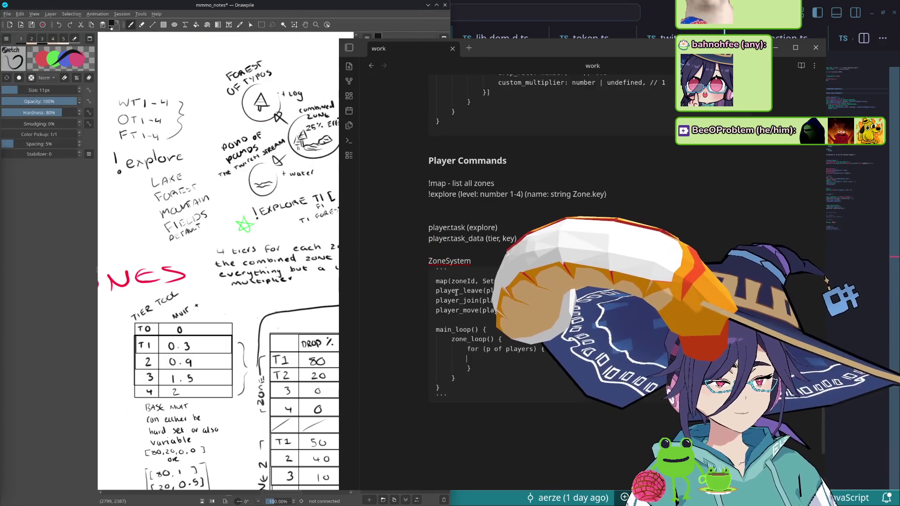
{"action": "type", "text": "roll for"}
{"action": "type", "text": " items"}
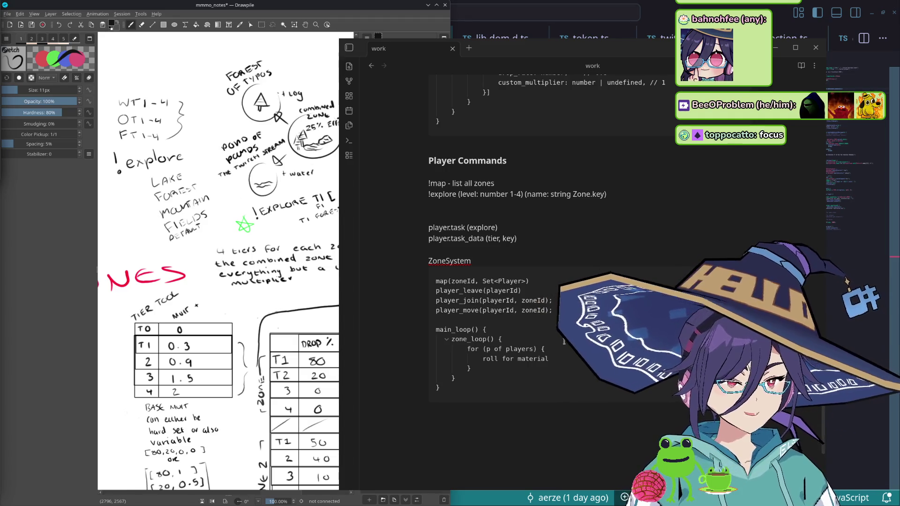
{"action": "left_click", "coordinate": [436, 320]}
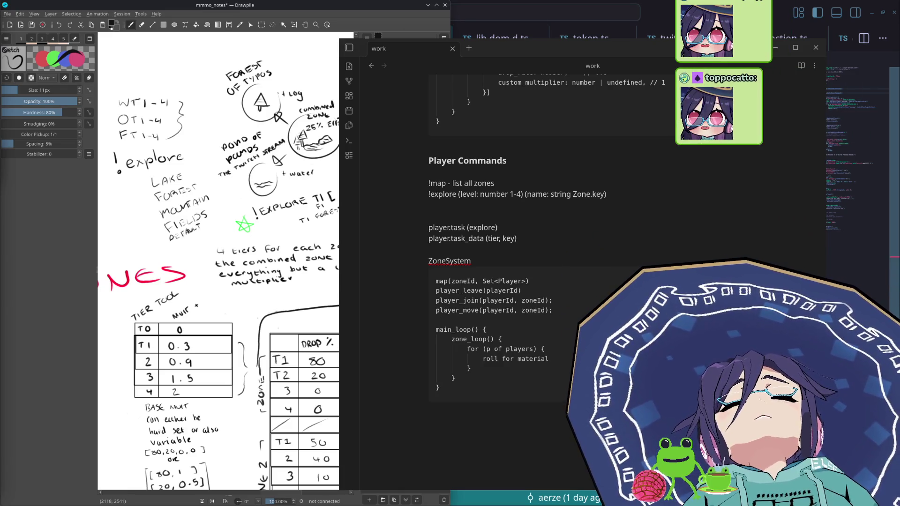
Step: Position the caret on the line after player_move to edit the main_loop pseudocode
{"action": "left_click", "coordinate": [544, 414]}
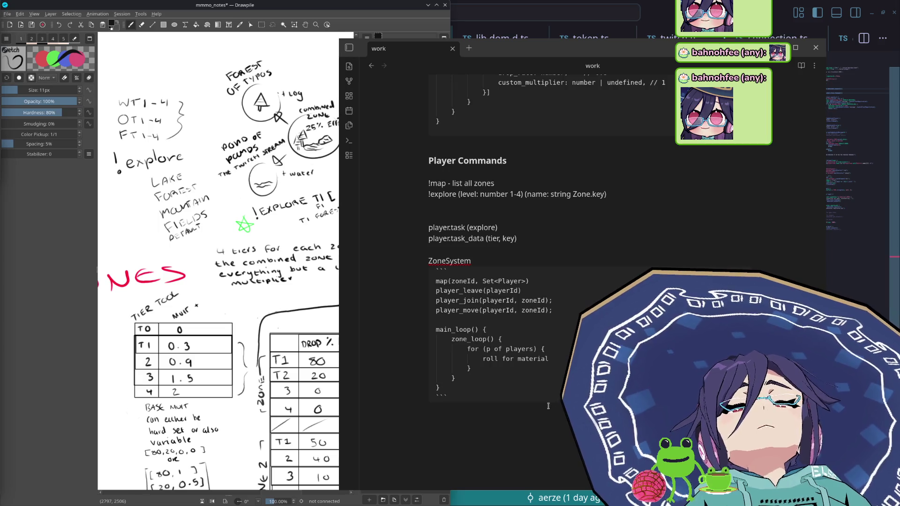
{"action": "left_click", "coordinate": [562, 364]}
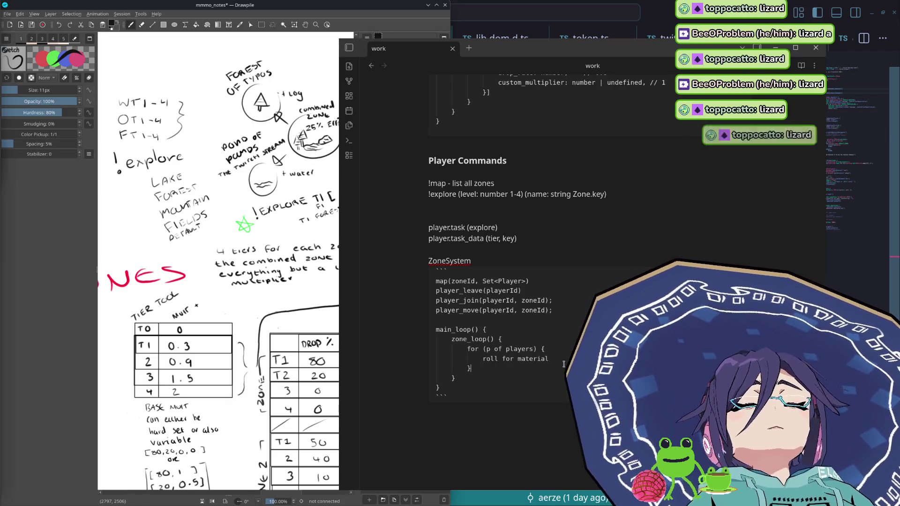
{"action": "scroll", "coordinate": [562, 331], "scroll_direction": "up", "scroll_amount": 1}
{"action": "scroll", "coordinate": [562, 322], "scroll_direction": "down", "scroll_amount": 3}
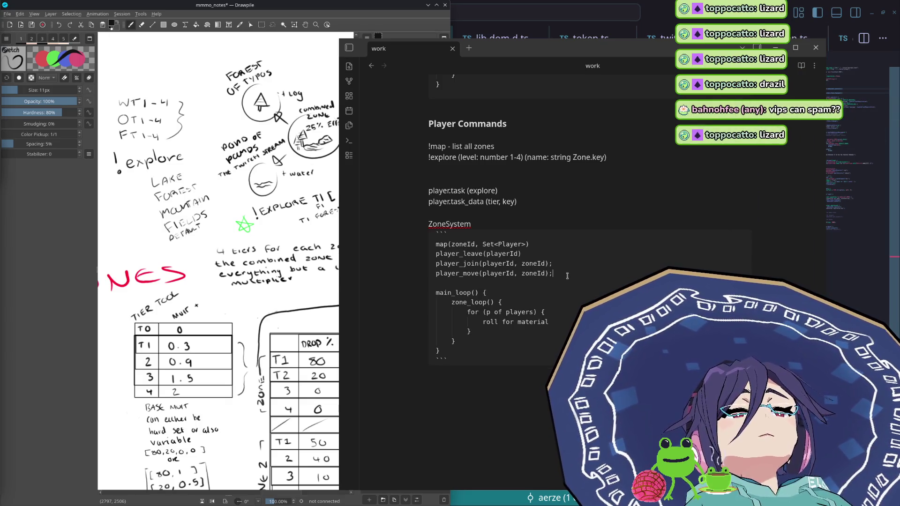
{"action": "left_click", "coordinate": [562, 282]}
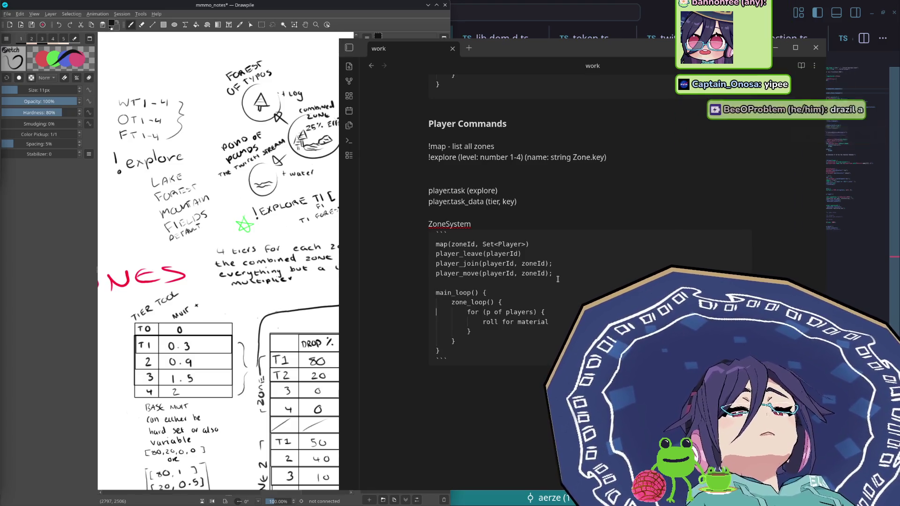
Step: Add 'transact material to player' and a player.add_material( call under roll for material, removing the blank line
{"action": "key", "text": "Down"}
{"action": "key", "text": "Down"}
{"action": "key", "text": "Down"}
{"action": "key", "text": "End"}
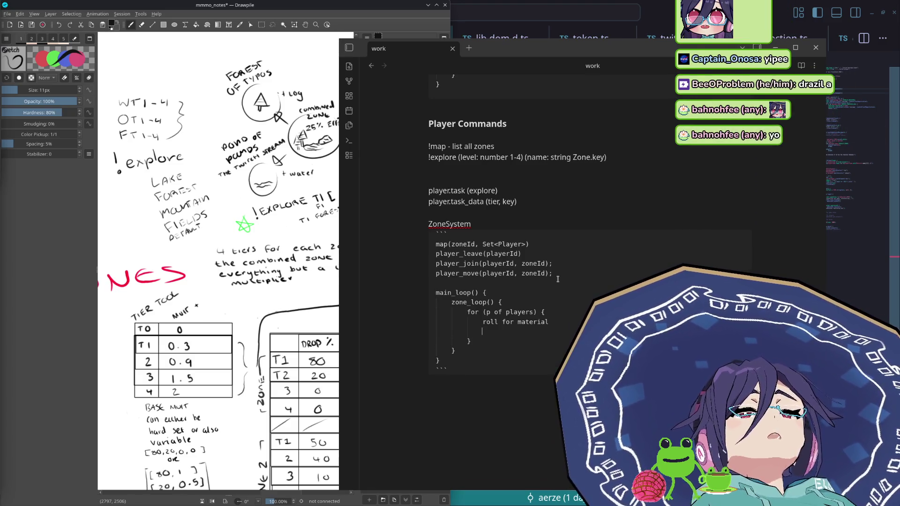
{"action": "key", "text": "Return"}
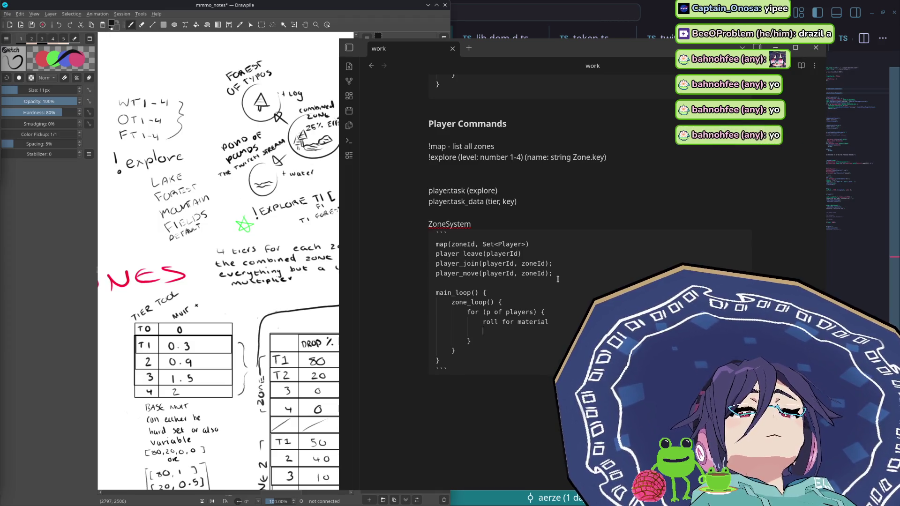
{"action": "type", "text": "a"}
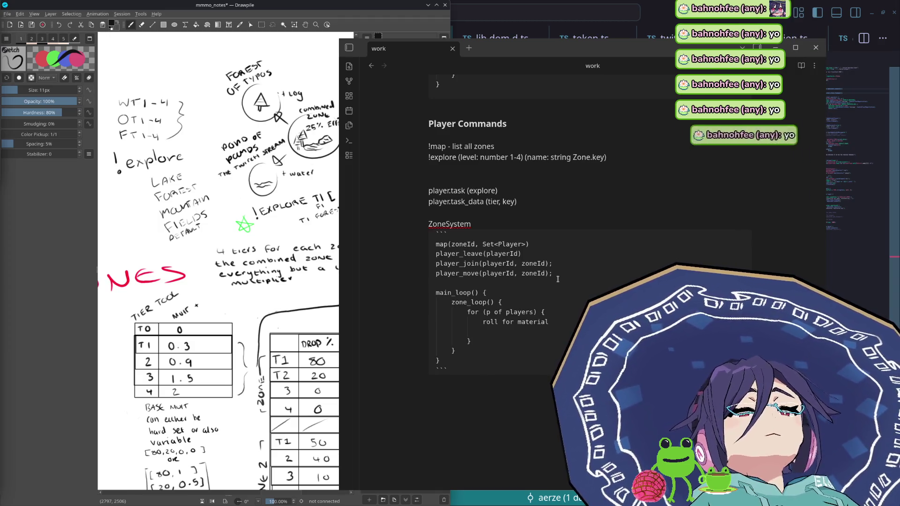
{"action": "type", "text": "trans"}
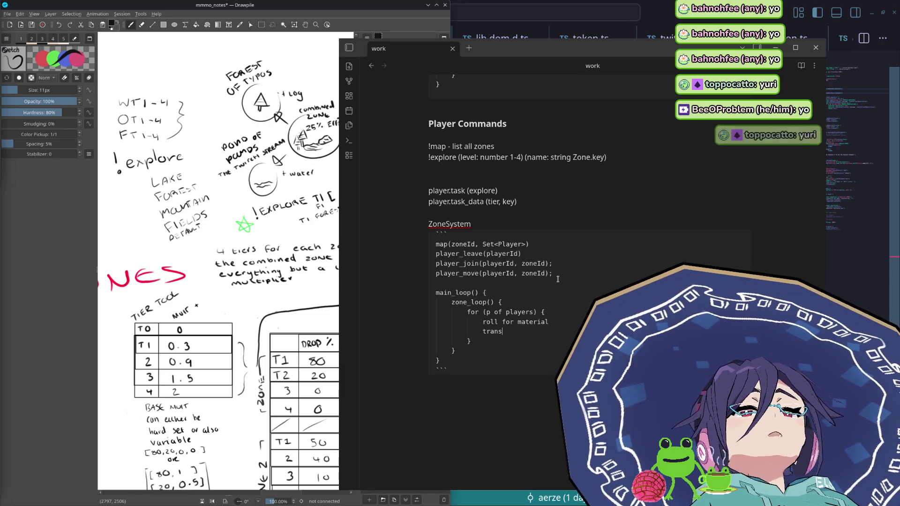
{"action": "type", "text": "act material"}
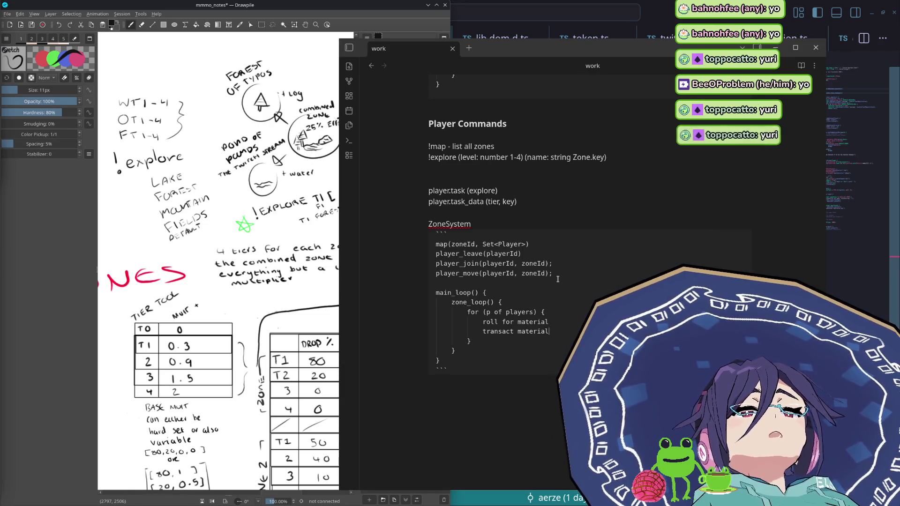
{"action": "key", "text": "BackSpace"}
{"action": "key", "text": "BackSpace"}
{"action": "type", "text": "to play"}
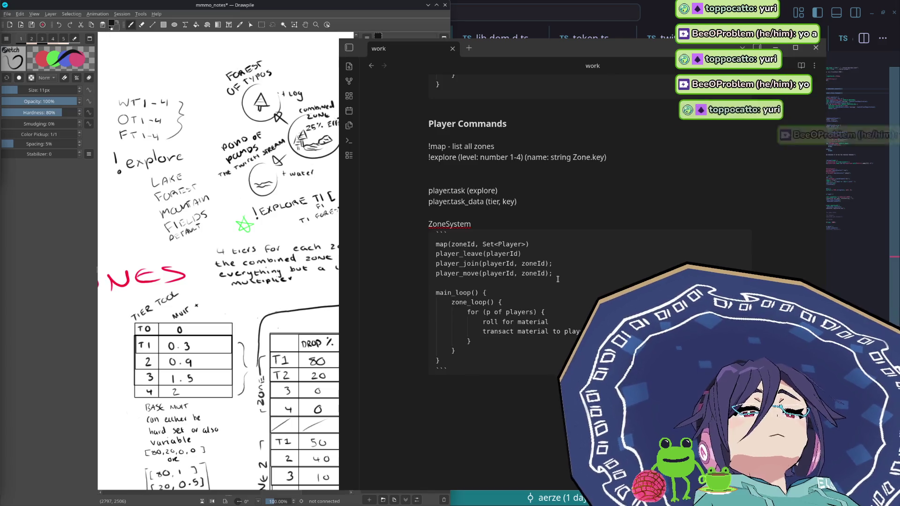
{"action": "key", "text": "Return"}
{"action": "type", "text": "okaty"}
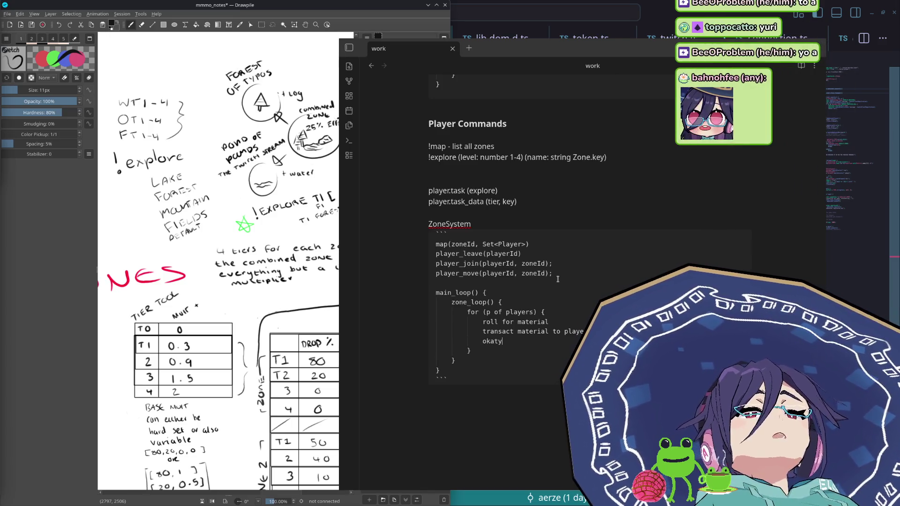
{"action": "key", "text": "BackSpace"}
{"action": "type", "text": "player."}
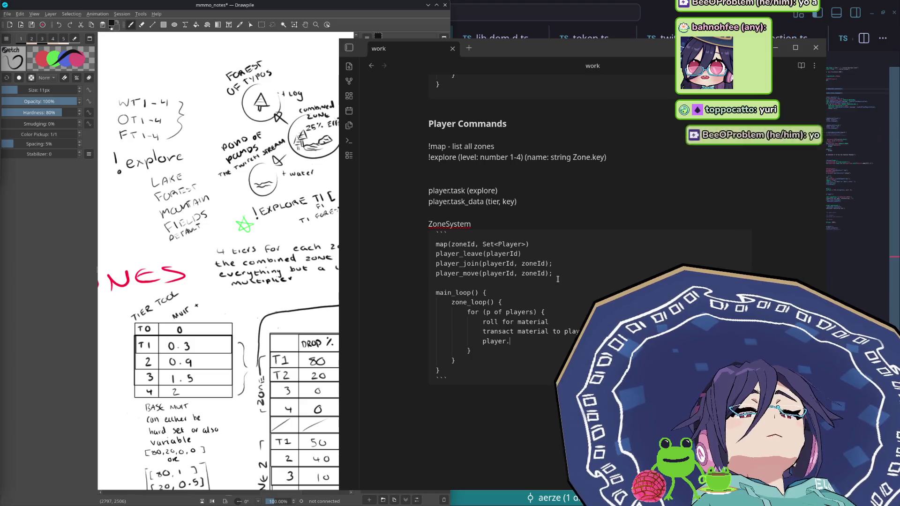
{"action": "type", "text": "add_material("}
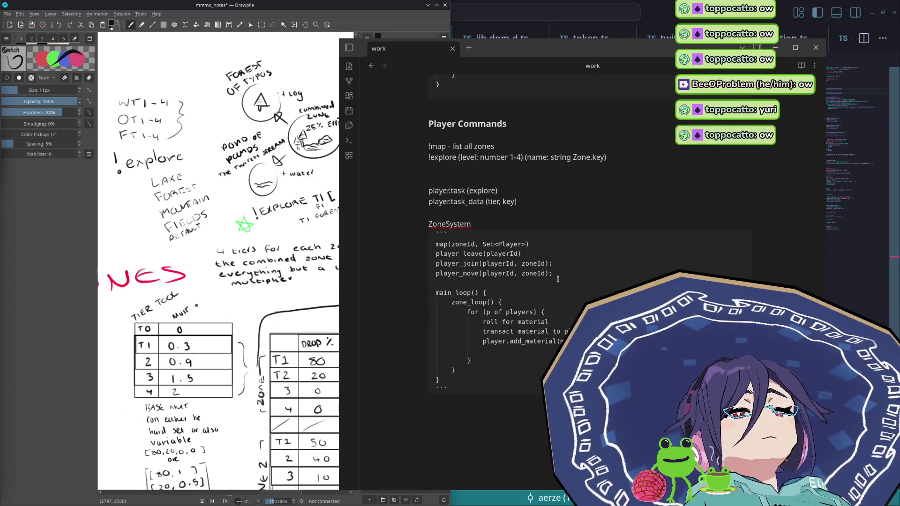
{"action": "key", "text": "shift+Home"}
{"action": "key", "text": "BackSpace"}
{"action": "key", "text": "BackSpace"}
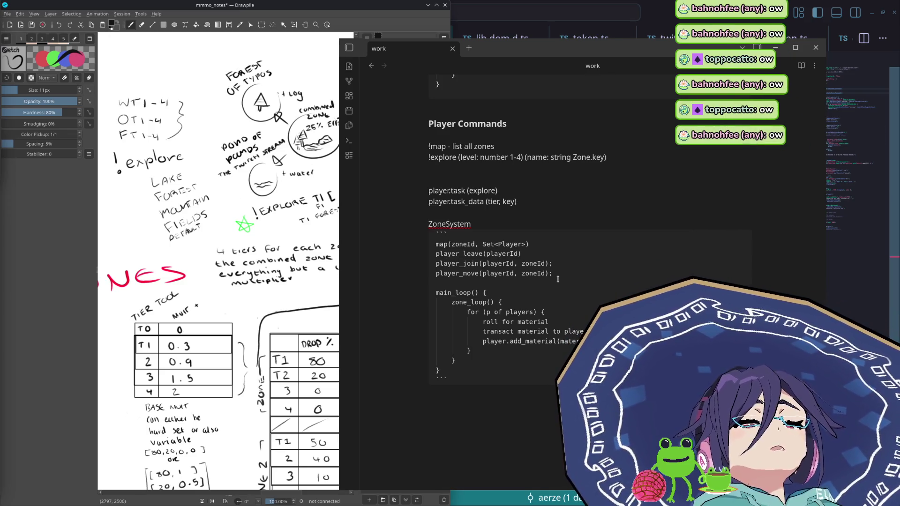
Step: Append '(ensure limits)' and 'material_key, amount)', tidy the empty line, and let the code block render
{"action": "key", "text": "Return"}
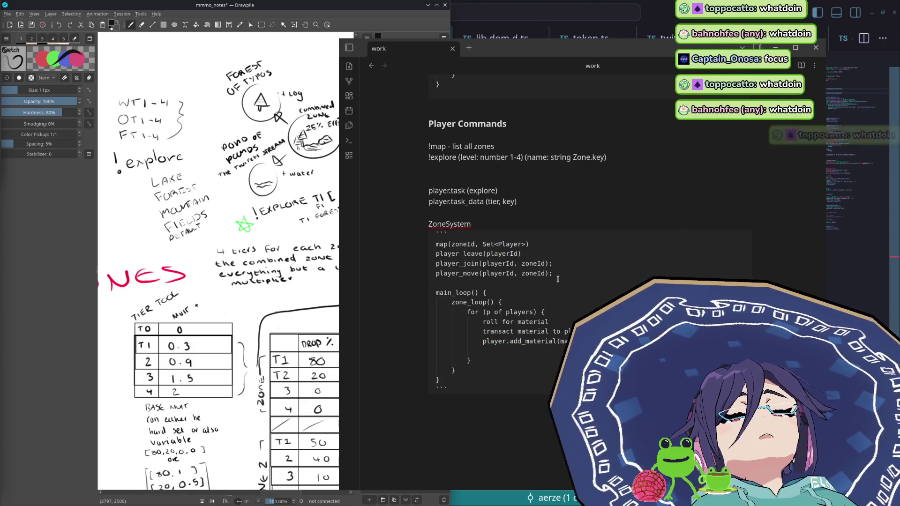
{"action": "type", "text": "d"}
{"action": "key", "text": "BackSpace"}
{"action": "key", "text": "shift+Home"}
{"action": "key", "text": "BackSpace"}
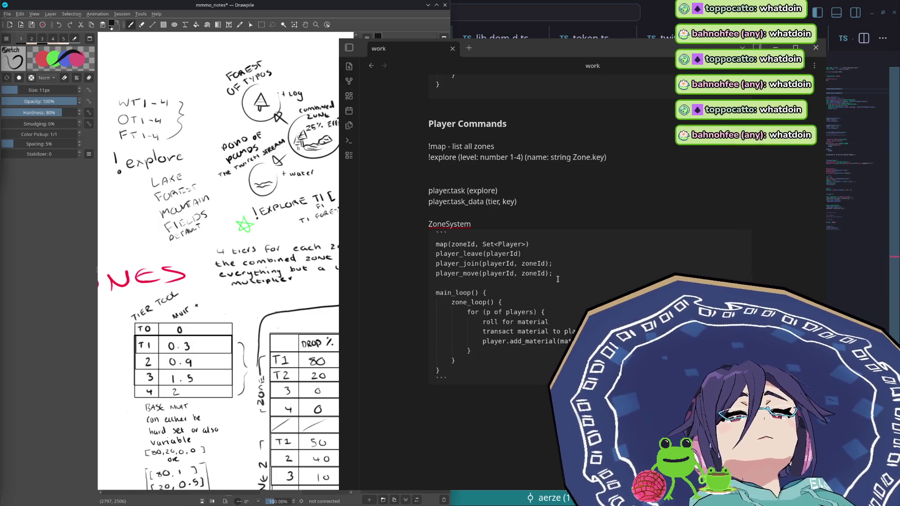
{"action": "key", "text": "alt+Tab"}
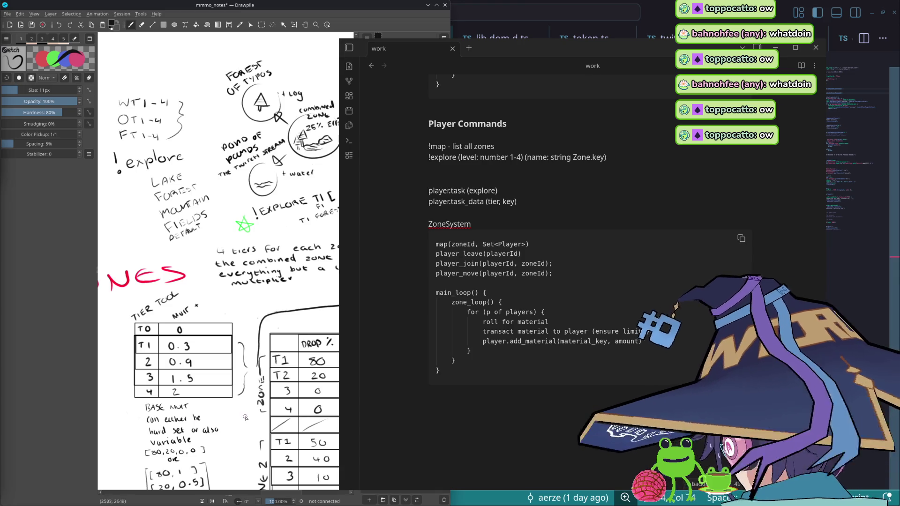
{"action": "left_click", "coordinate": [635, 351]}
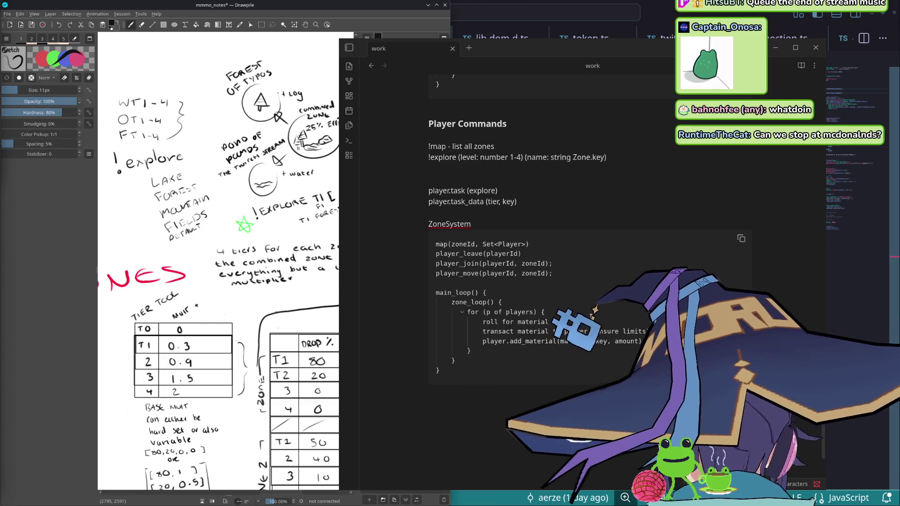
Step: Return to editing the ZoneSystem code block and move down to the next closing brace
{"action": "left_click", "coordinate": [501, 311]}
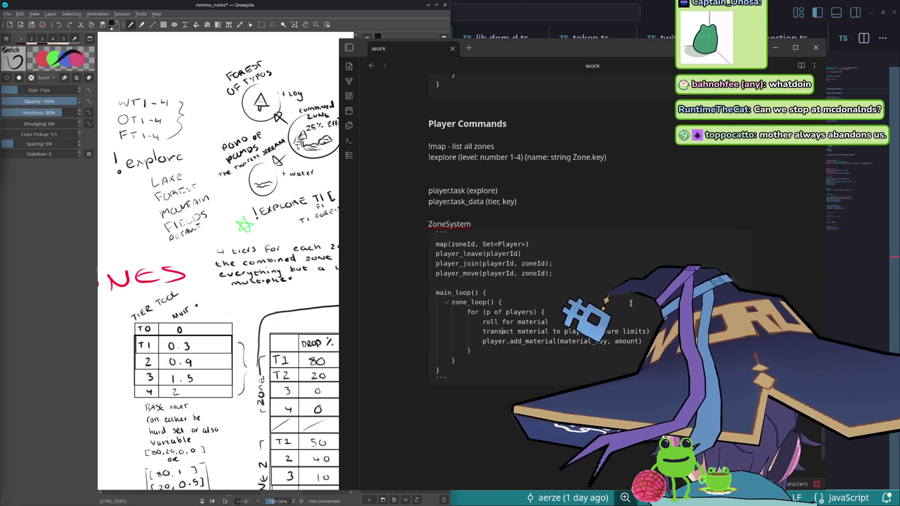
{"action": "key", "text": "Down"}
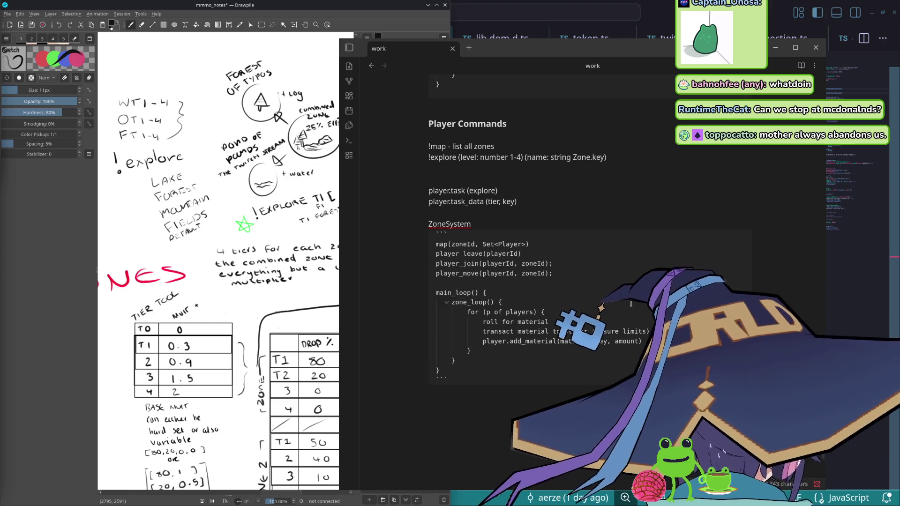